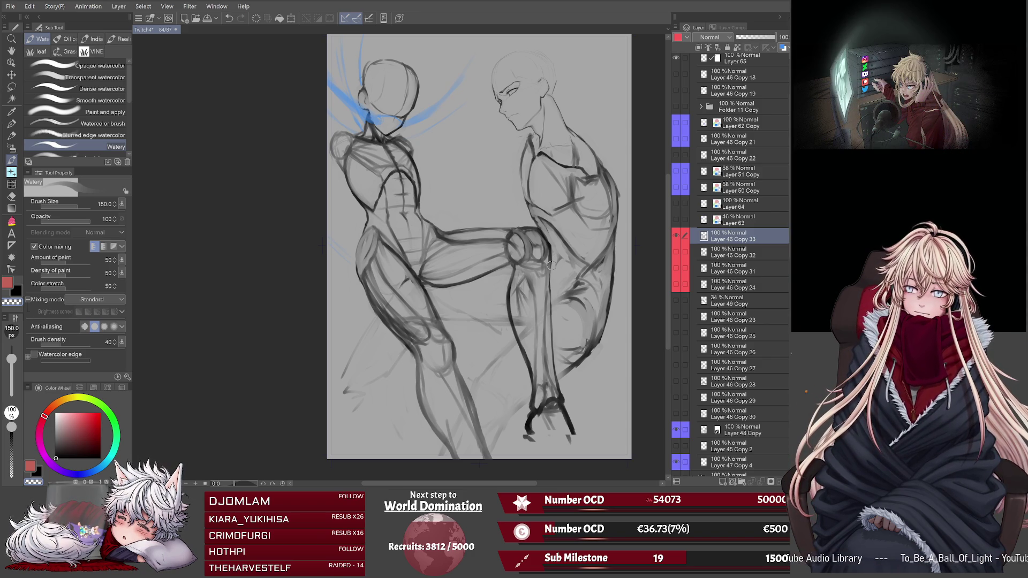
# Switch to the Liquify tool and raise its brush size from 250 to 500.
pyautogui.click(11, 184)
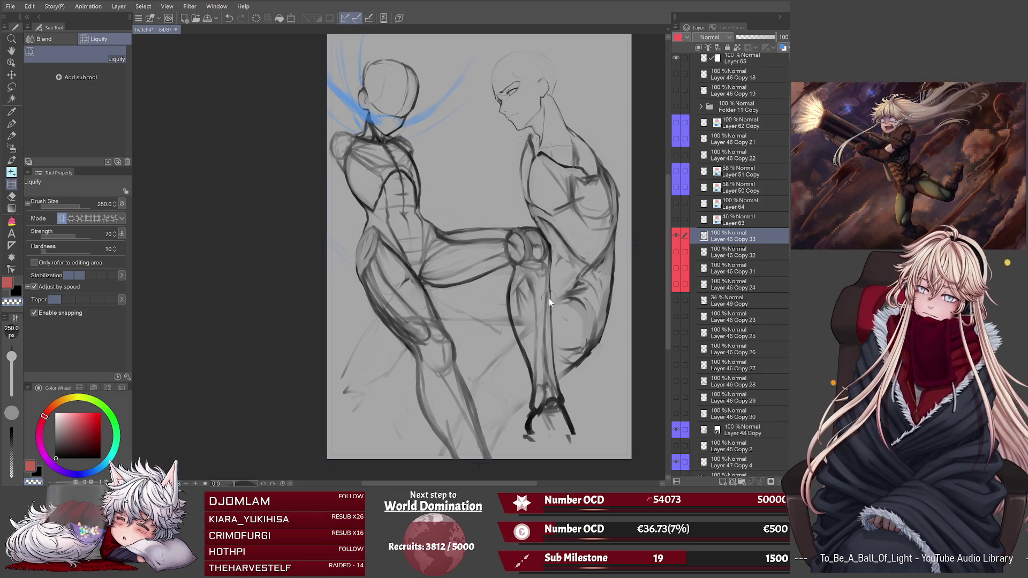
pyautogui.press(']')
pyautogui.press(']')
pyautogui.press(']')
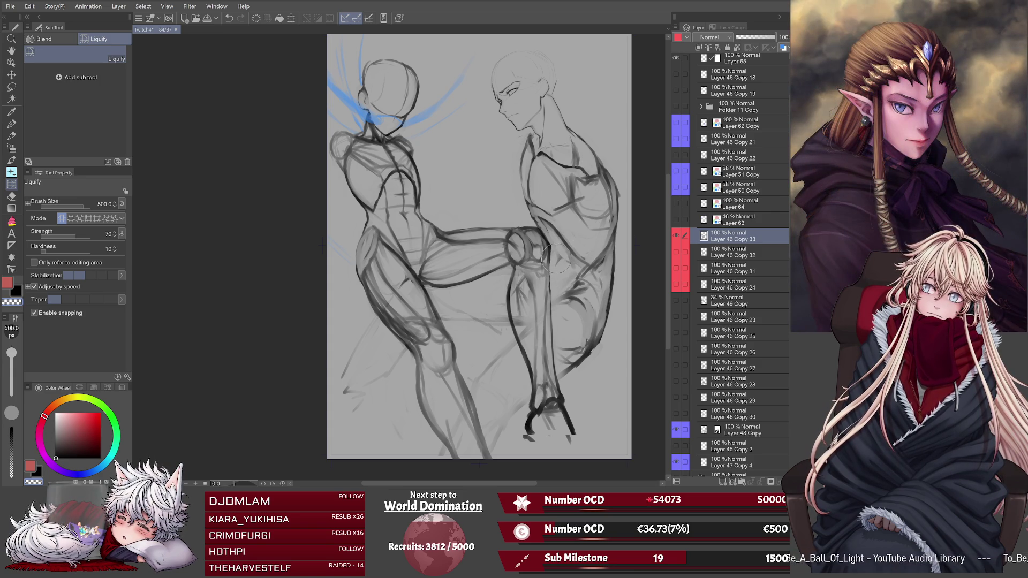
# Lasso the right figure's lower leg and shift it slightly down with Scale/Rotate.
pyautogui.click(12, 87)
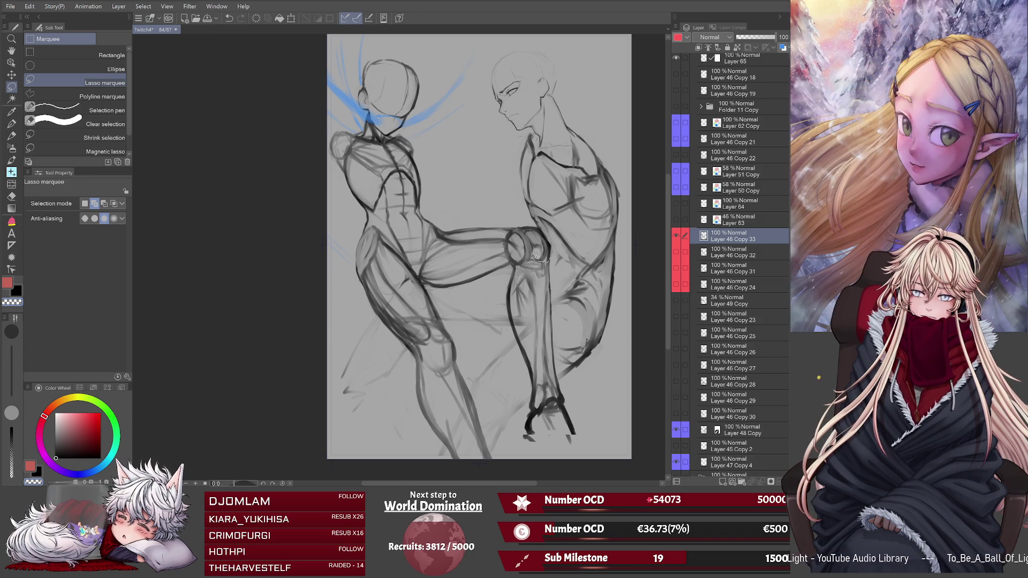
pyautogui.moveTo(534, 256)
pyautogui.mouseDown()
pyautogui.moveTo(514, 263)
pyautogui.moveTo(501, 304)
pyautogui.moveTo(597, 463)
pyautogui.moveTo(610, 417)
pyautogui.mouseUp()
pyautogui.click(592, 462)
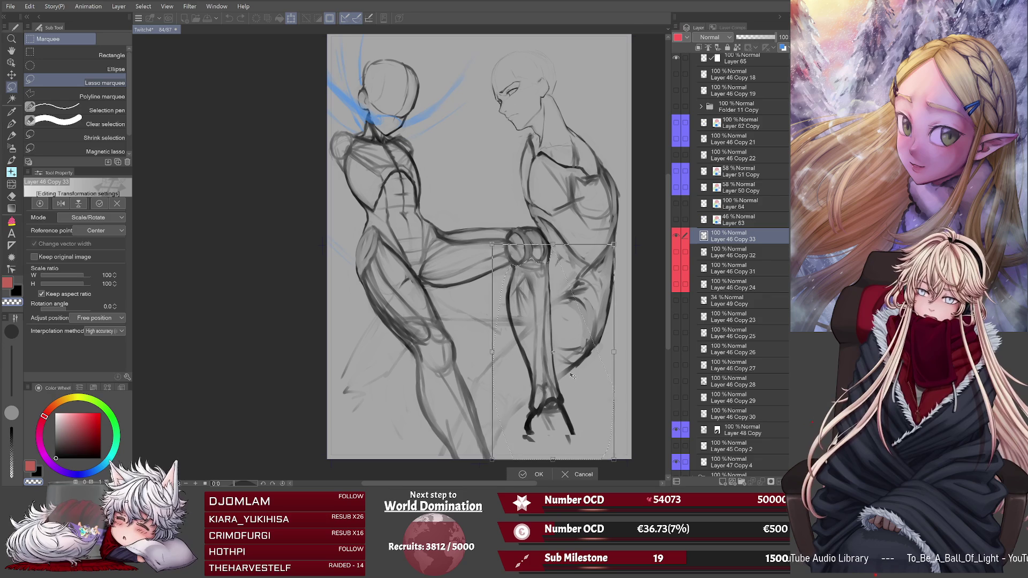
pyautogui.moveTo(573, 378); pyautogui.dragTo(574, 379)
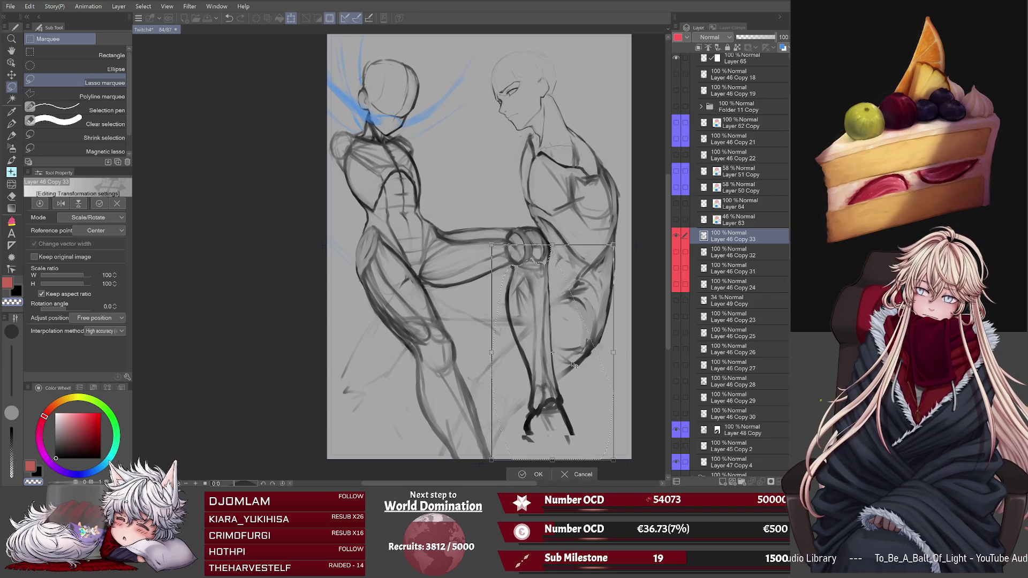
pyautogui.click(527, 474)
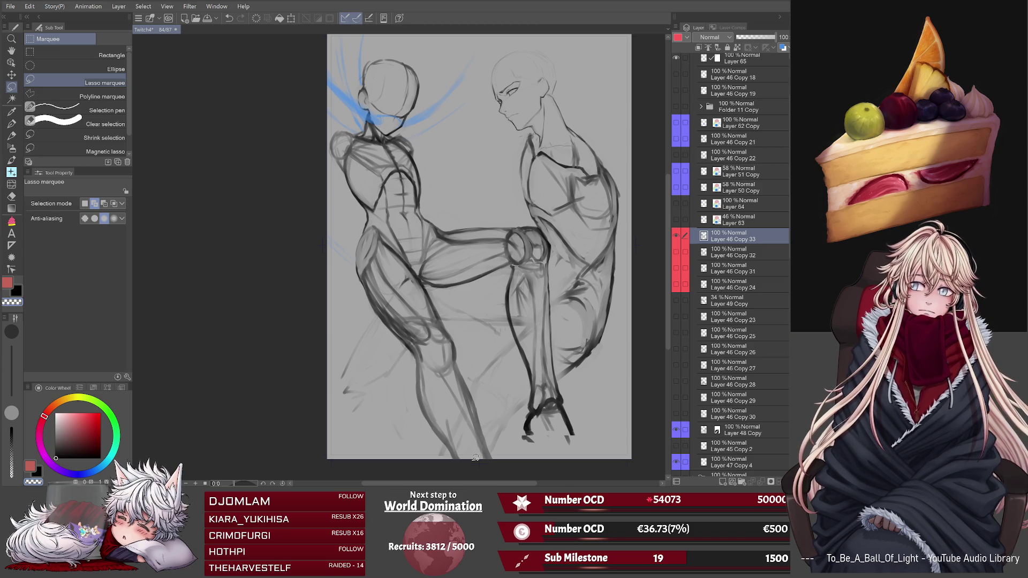
# Return to the Watery brush and flip the canvas view horizontally.
pyautogui.press('b')
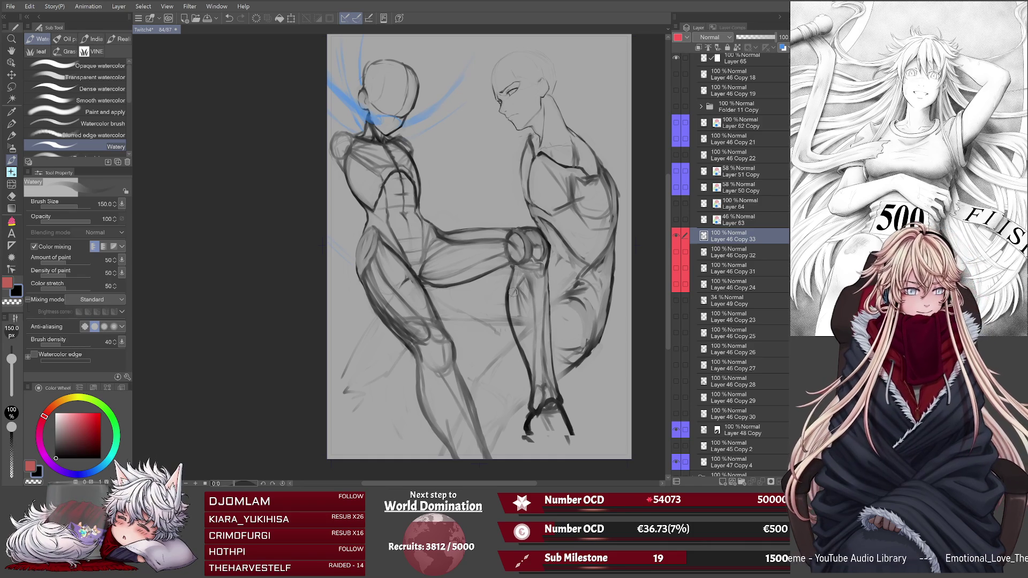
pyautogui.press('h')
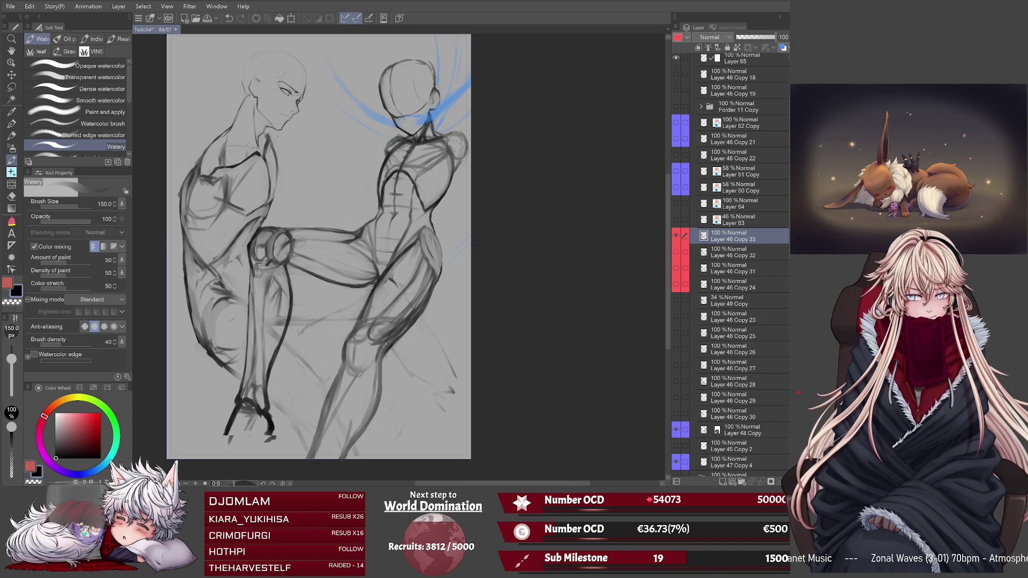
# Draw two dark Watery-brush strokes along the top edge of the limb.
pyautogui.moveTo(299, 241); pyautogui.dragTo(358, 236)
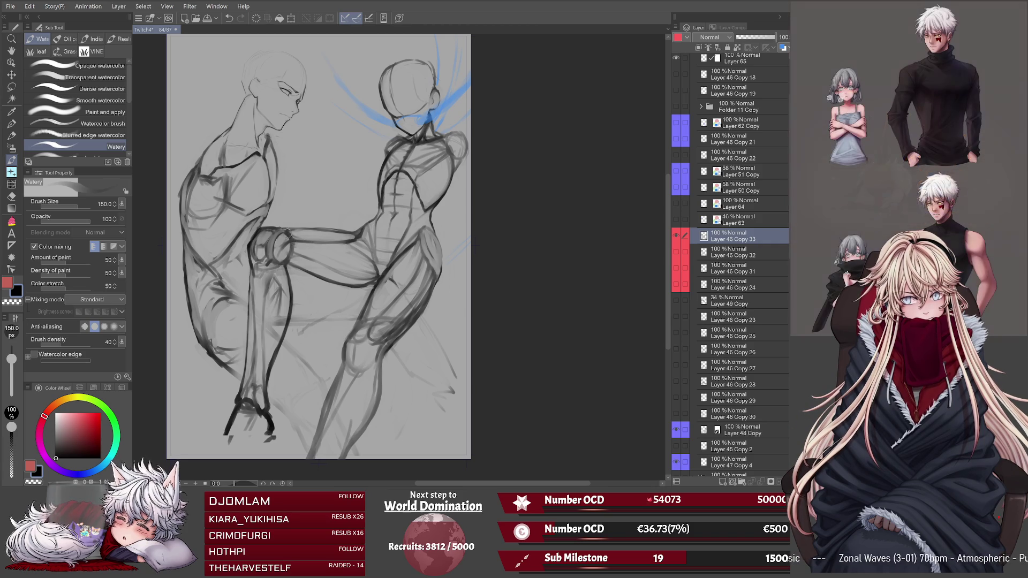
pyautogui.moveTo(288, 237); pyautogui.dragTo(356, 235)
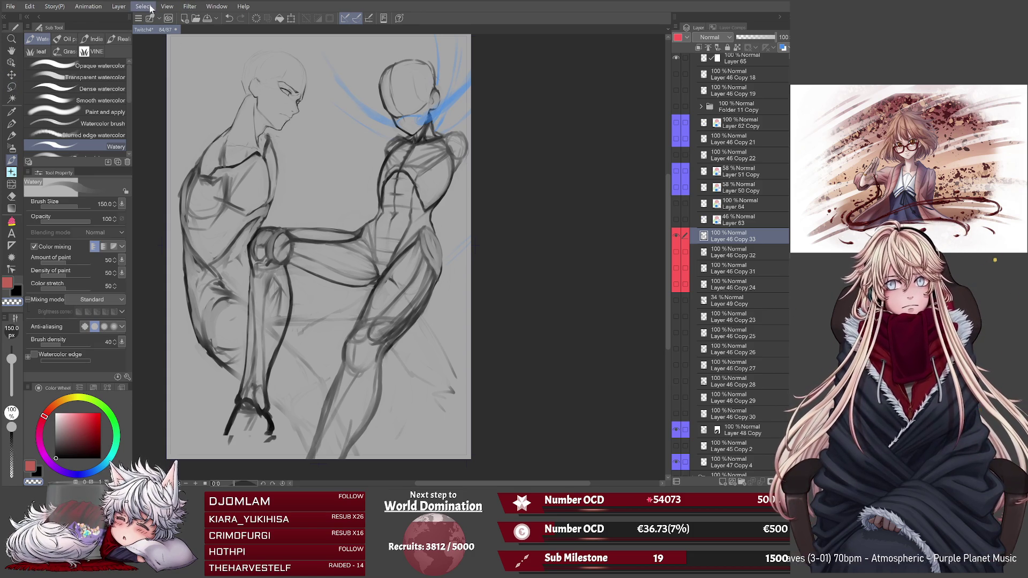
# Restore the leg lasso selection and shift the left figure's lower leg slightly left and up.
pyautogui.hotkey('ctrl', 'z')
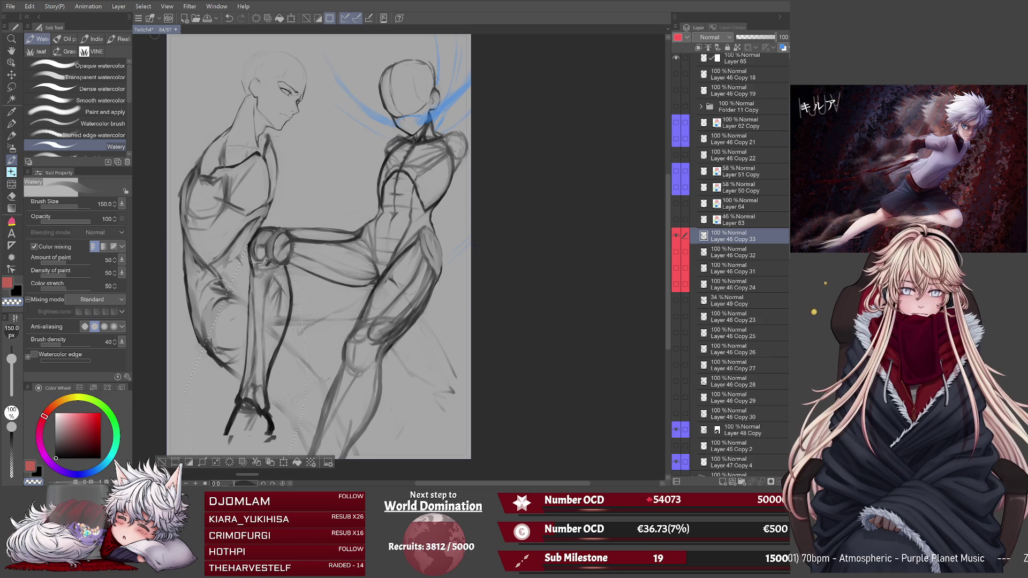
pyautogui.click(17, 84)
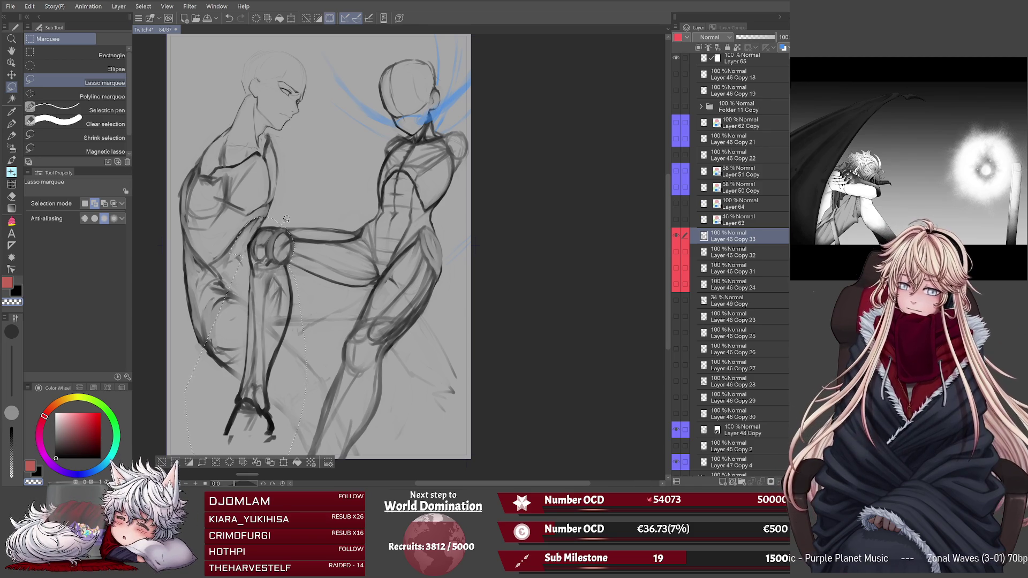
pyautogui.click(284, 462)
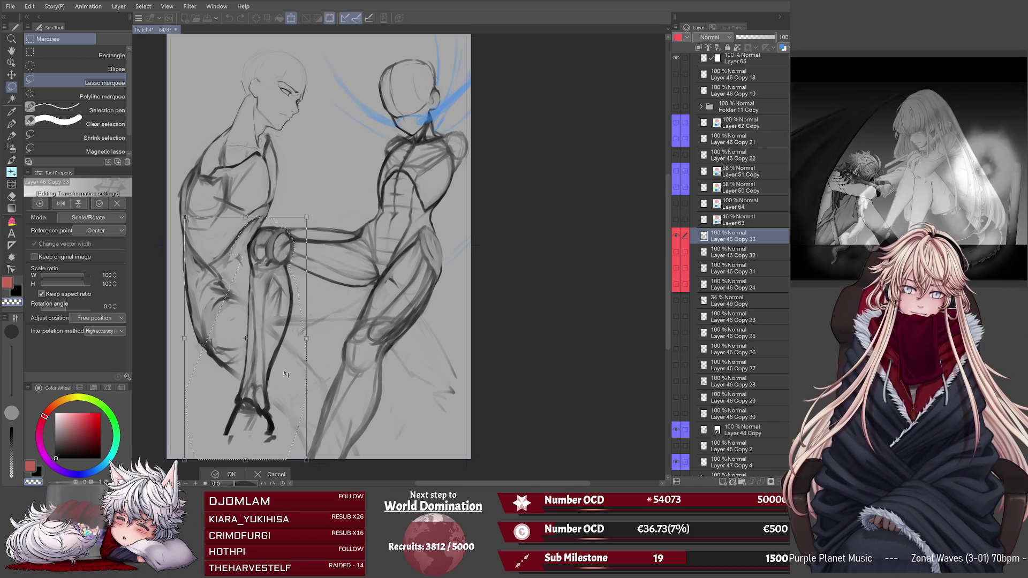
pyautogui.moveTo(285, 373); pyautogui.dragTo(282, 372)
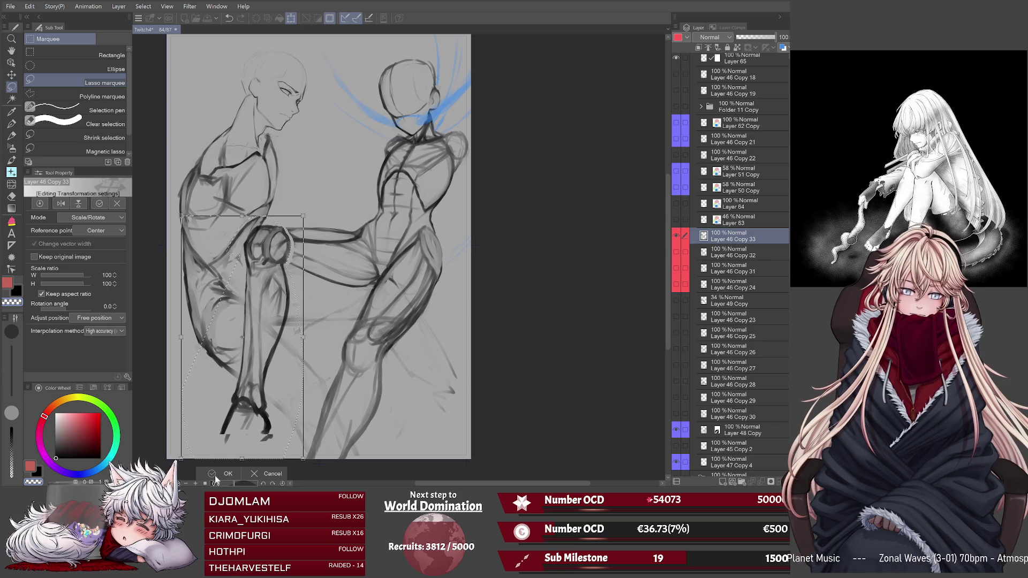
pyautogui.press('Return')
pyautogui.hotkey('ctrl', 'd')
pyautogui.press('b')
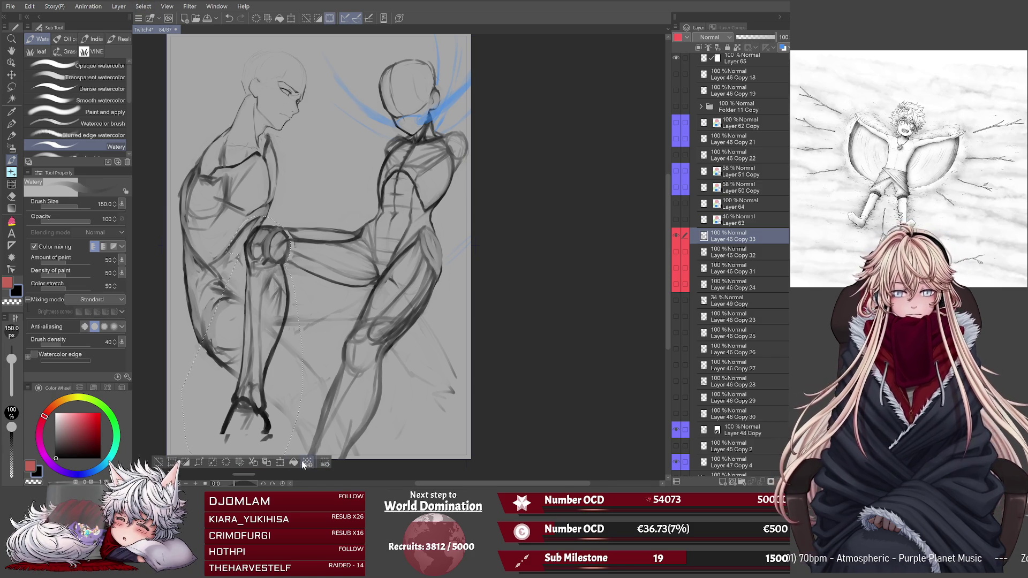
# Scale the left lower leg up to 102%, nudge it left, and apply the transform.
pyautogui.hotkey('ctrl', 't')
pyautogui.moveTo(303, 460); pyautogui.dragTo(305, 461)
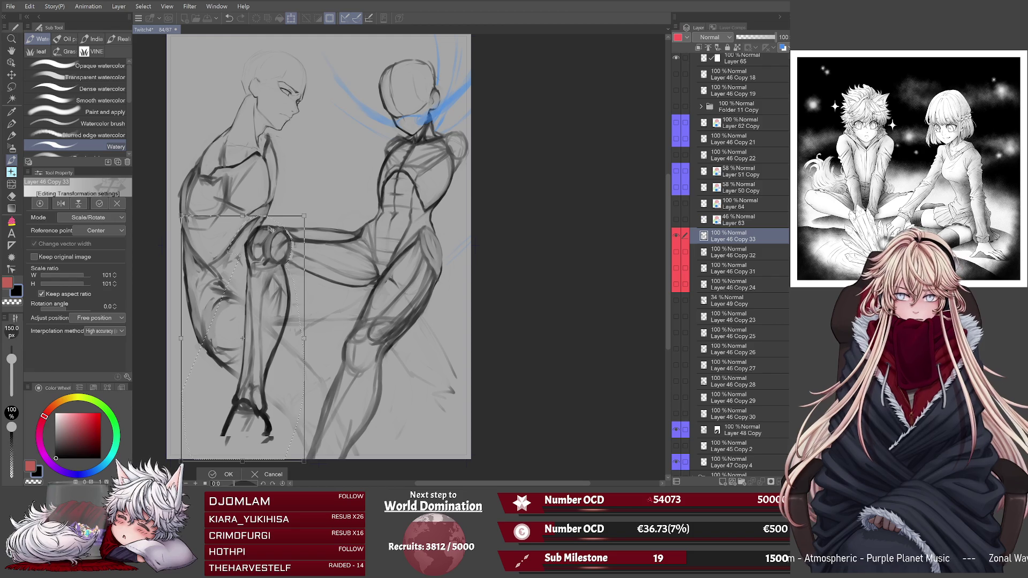
pyautogui.moveTo(242, 215); pyautogui.dragTo(241, 211)
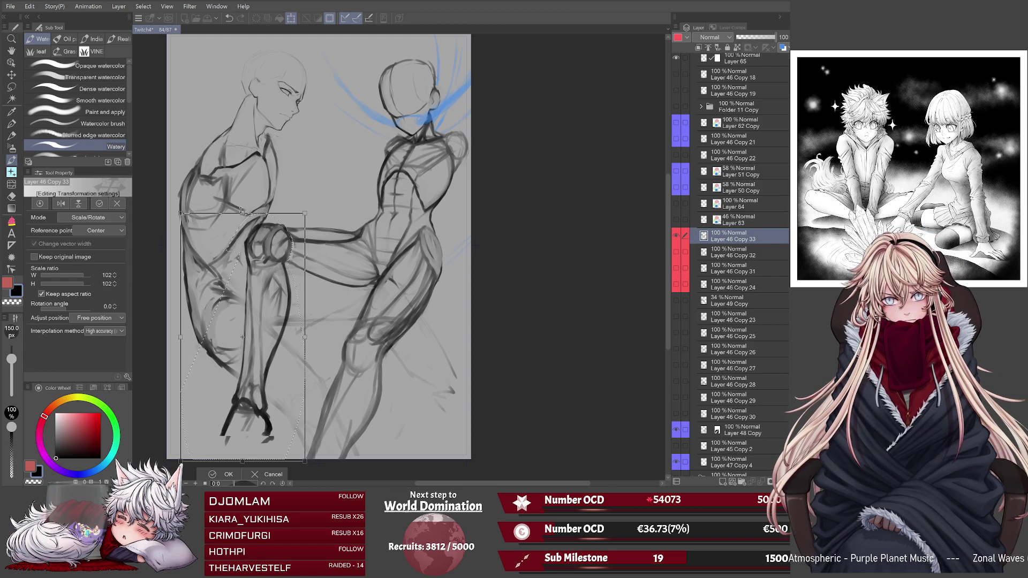
pyautogui.moveTo(297, 399); pyautogui.dragTo(295, 400)
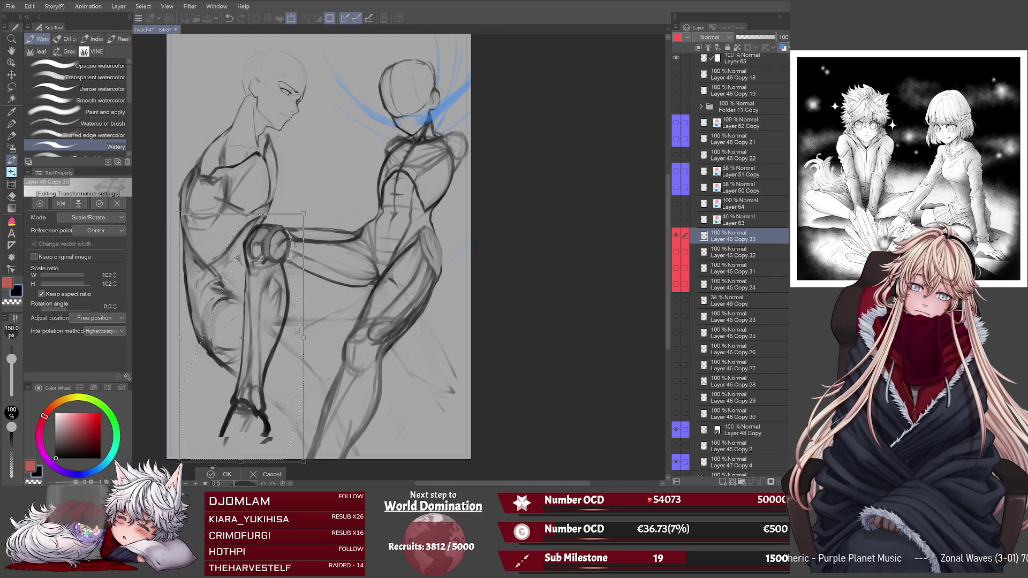
pyautogui.click(212, 476)
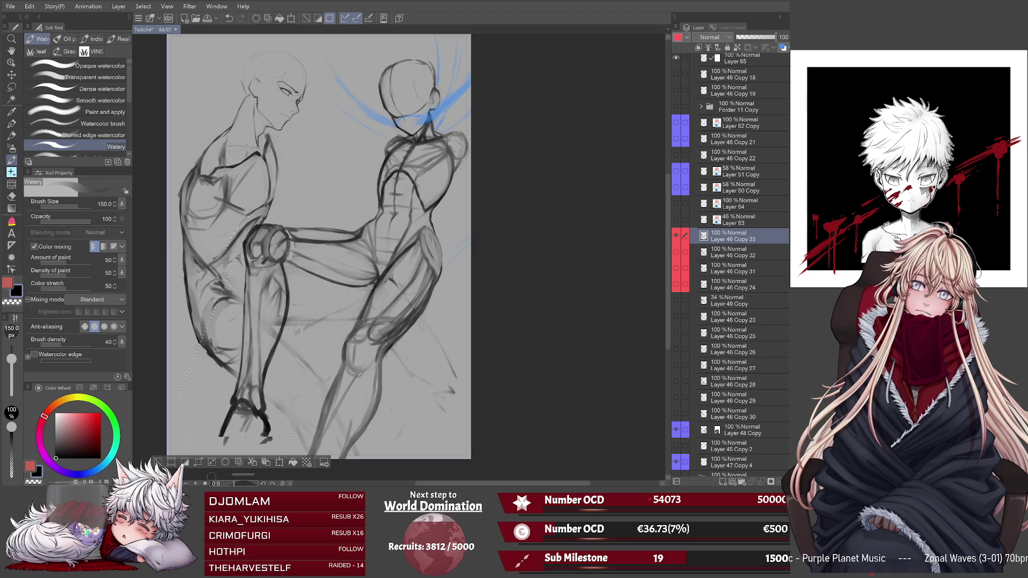
# Deselect the leg, mirror the view to check the pose, and undo the last adjustment.
pyautogui.hotkey('ctrl', 'd')
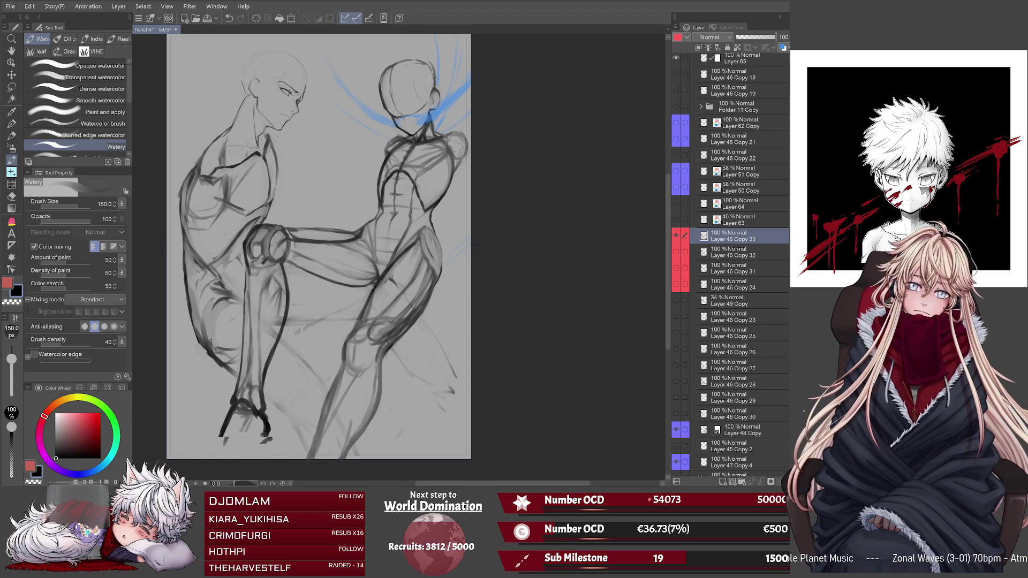
pyautogui.press('h')
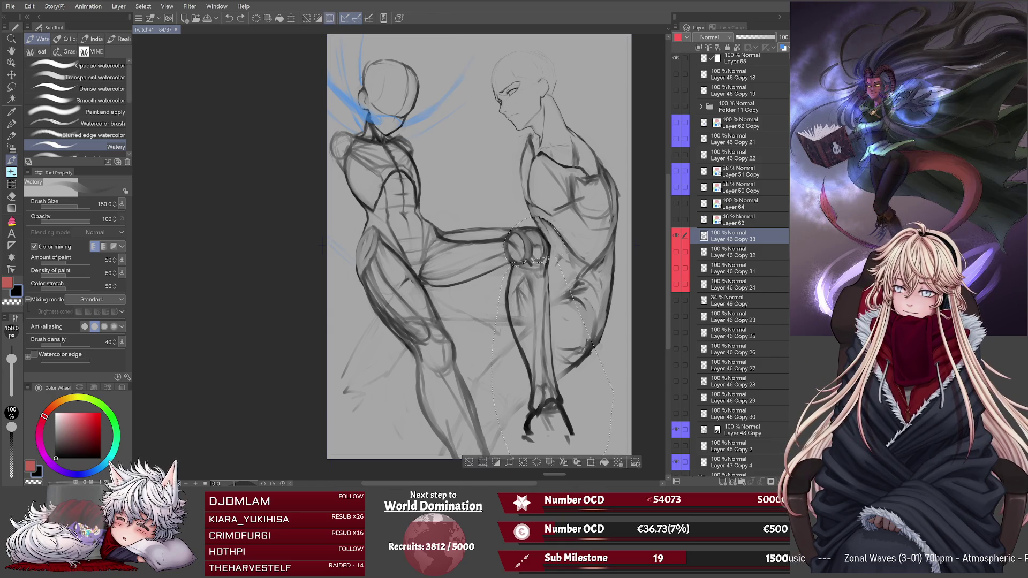
pyautogui.hotkey('ctrl', 'z')
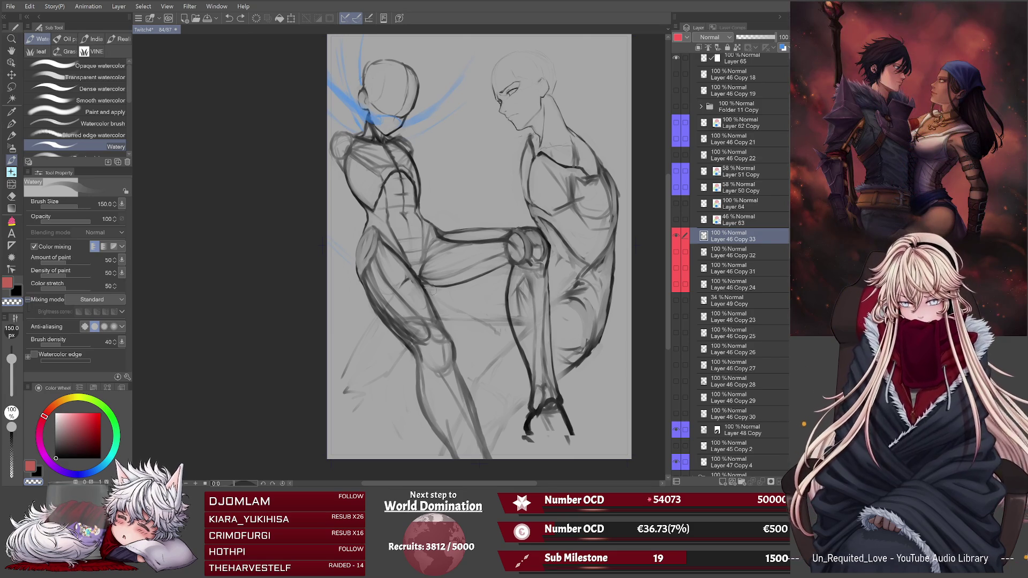
# Shrink the watery brush to 50, pick black, then enlarge the brush to 70.
pyautogui.press('[')
pyautogui.press('[')
pyautogui.press('[')
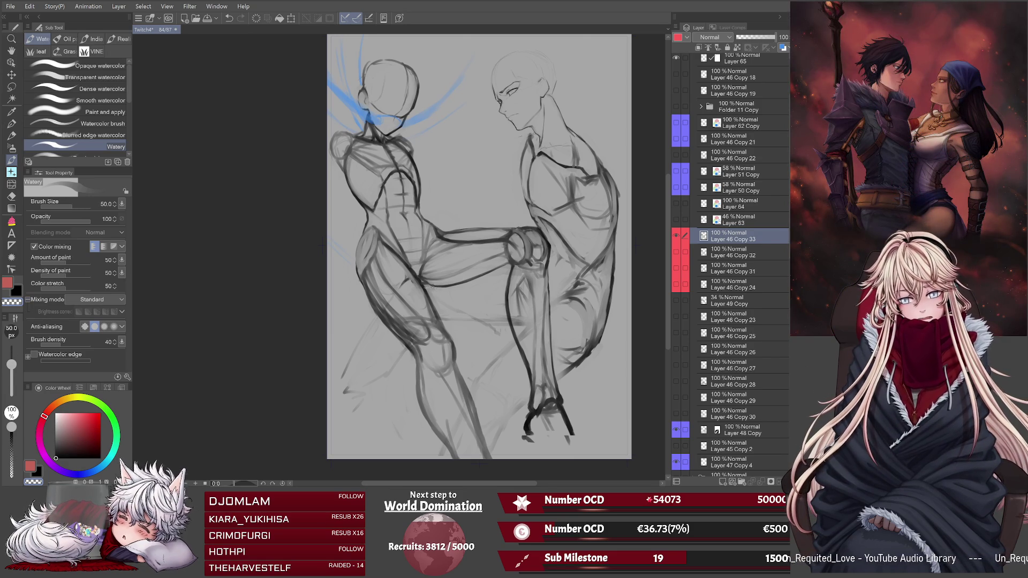
pyautogui.click(18, 296)
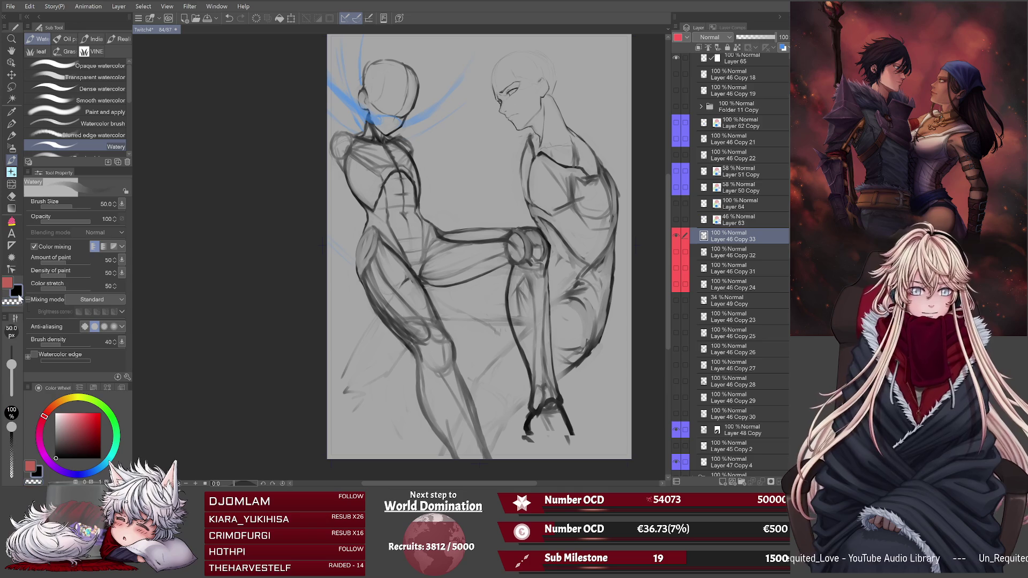
pyautogui.press(']')
pyautogui.press(']')
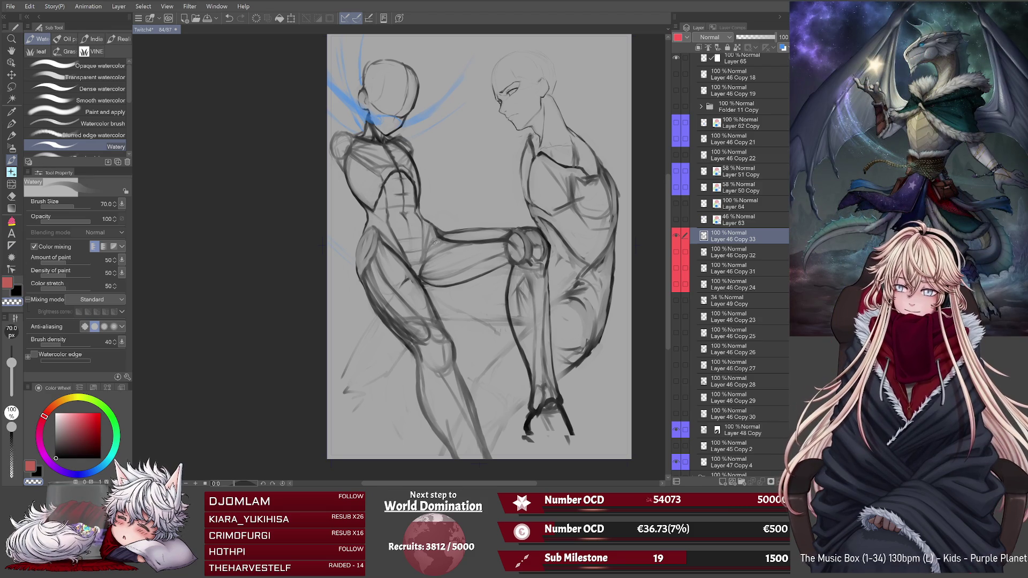
# Raise the watery brush size to 200 and rotate the view 45 degrees for drawing.
pyautogui.moveTo(322, 243); pyautogui.dragTo(295, 187)
pyautogui.press(']')
pyautogui.press(']')
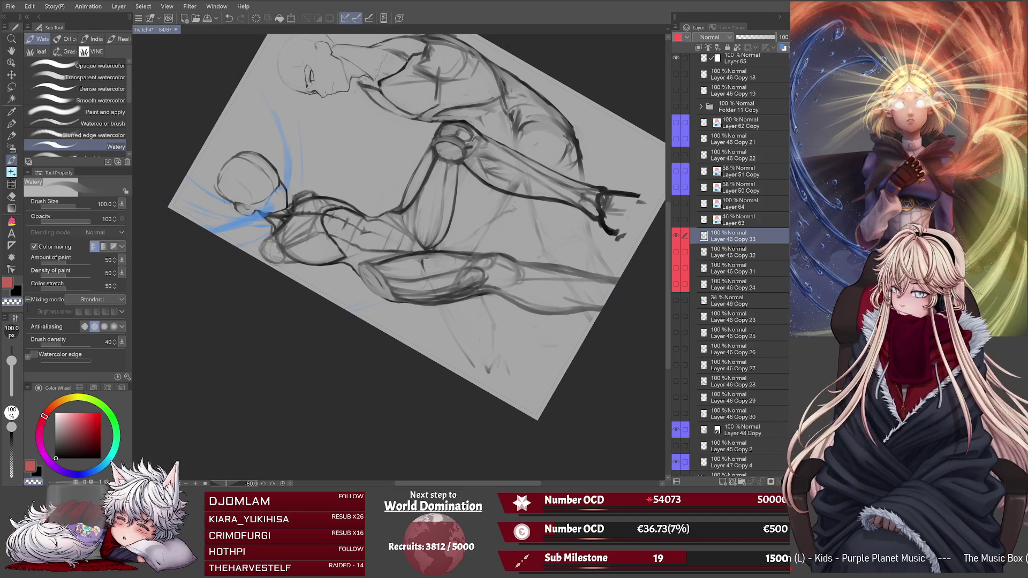
pyautogui.press(']')
pyautogui.press(']')
pyautogui.press(']')
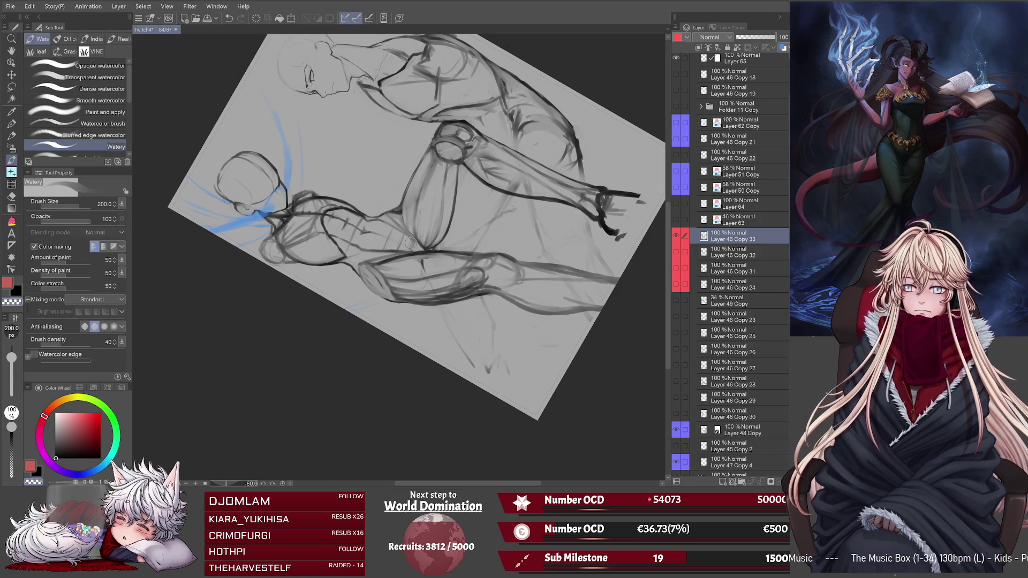
pyautogui.hotkey('ctrl', '0')
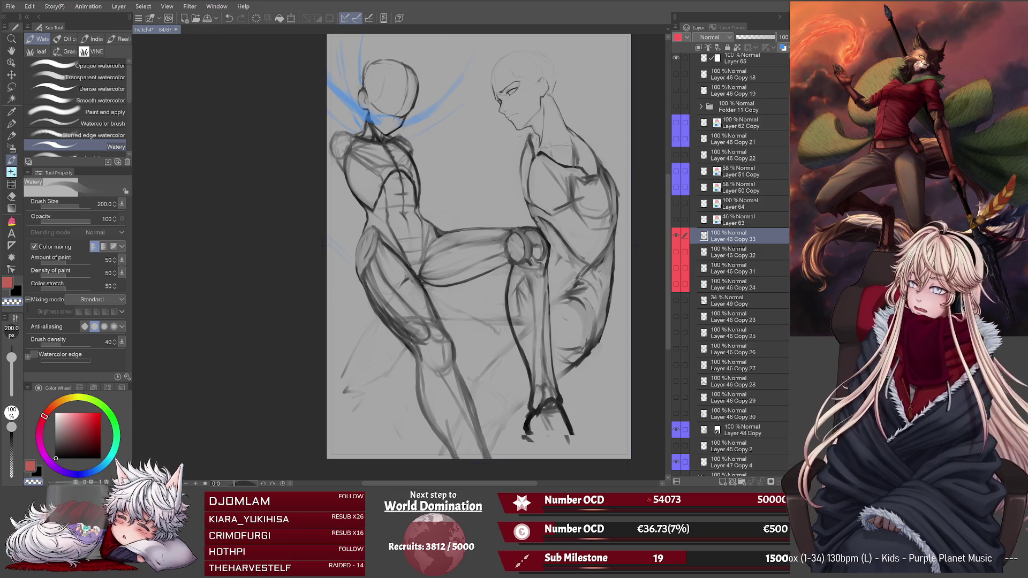
pyautogui.press('h')
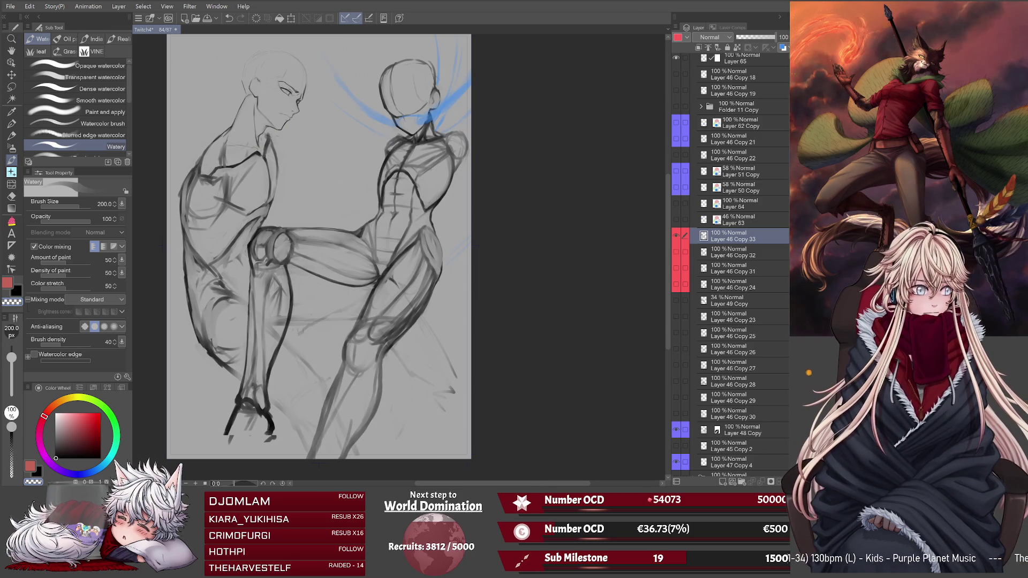
pyautogui.press('h')
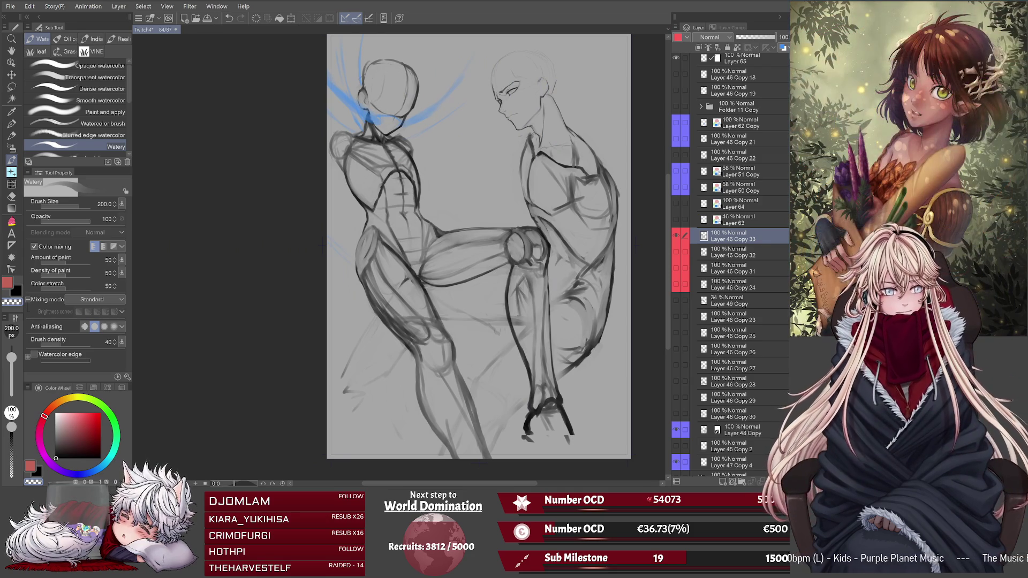
pyautogui.press('-')
pyautogui.press('-')
pyautogui.press('-')
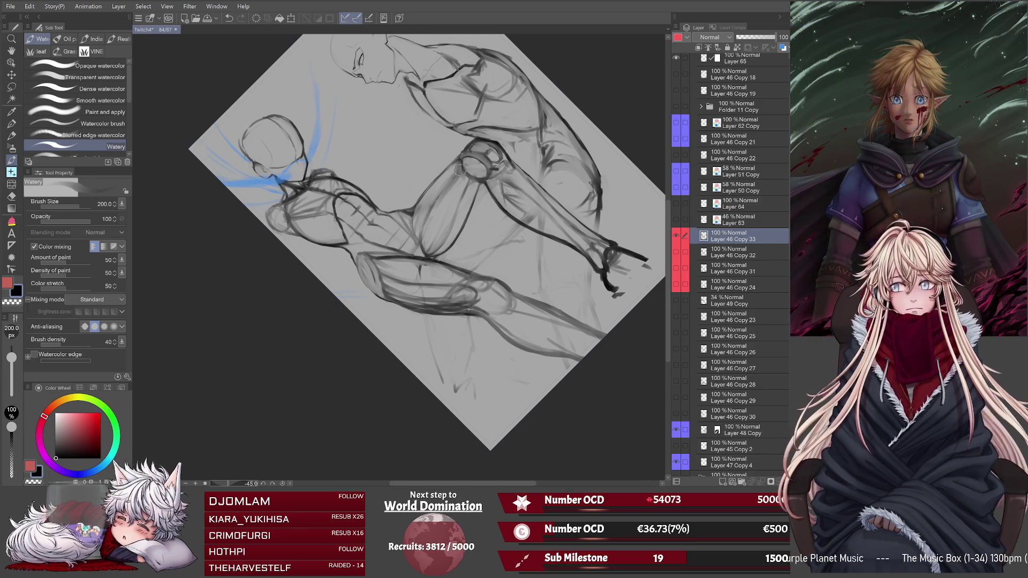
# Hatch dark strokes along the kicking thigh, then dab a small transparent-colour mark.
pyautogui.moveTo(453, 176)
pyautogui.mouseDown()
pyautogui.moveTo(420, 225)
pyautogui.moveTo(460, 167)
pyautogui.mouseUp()
pyautogui.moveTo(410, 213); pyautogui.dragTo(456, 170)
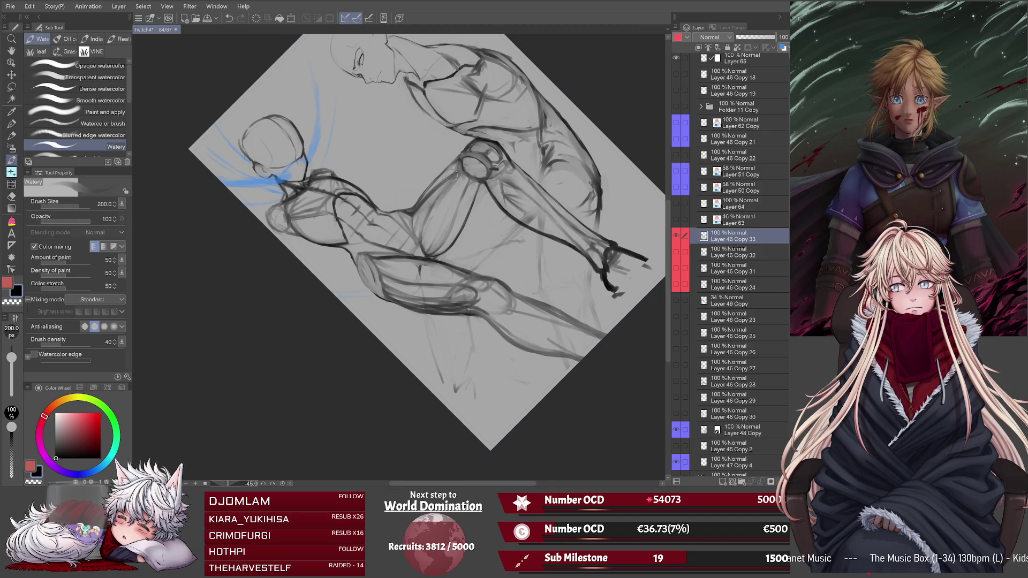
pyautogui.moveTo(423, 202); pyautogui.dragTo(460, 172)
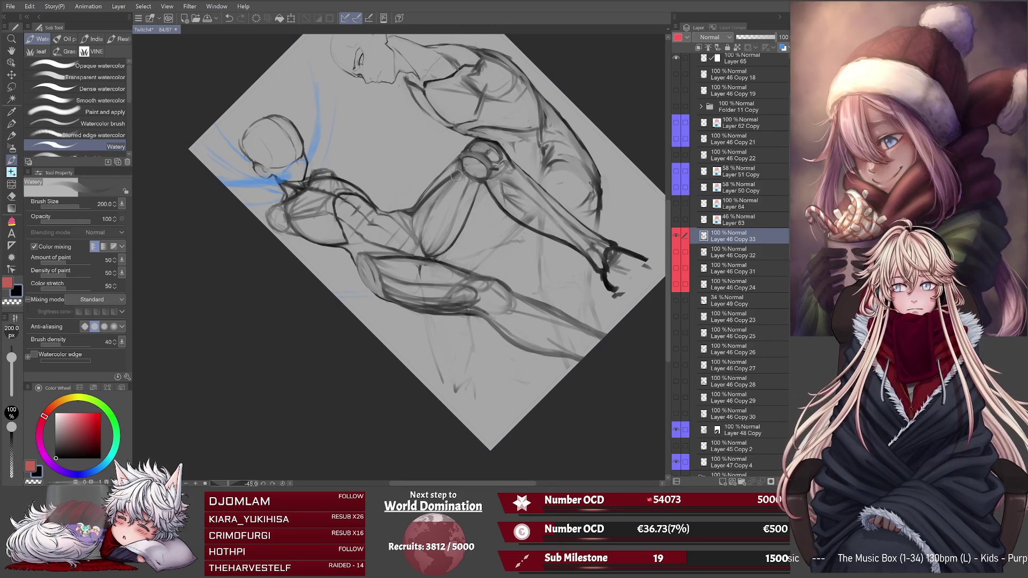
pyautogui.moveTo(413, 212); pyautogui.dragTo(463, 169)
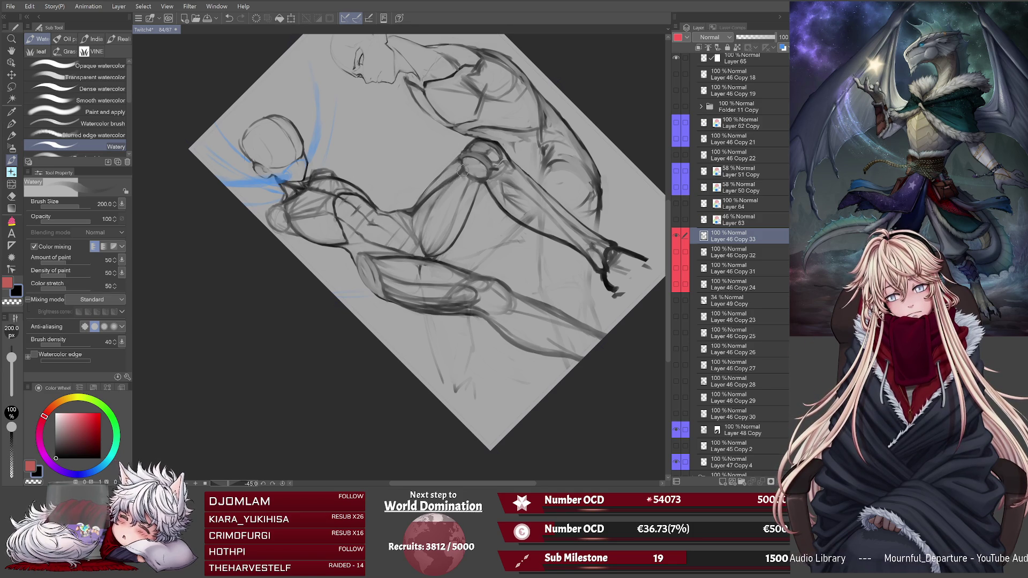
pyautogui.click(15, 303)
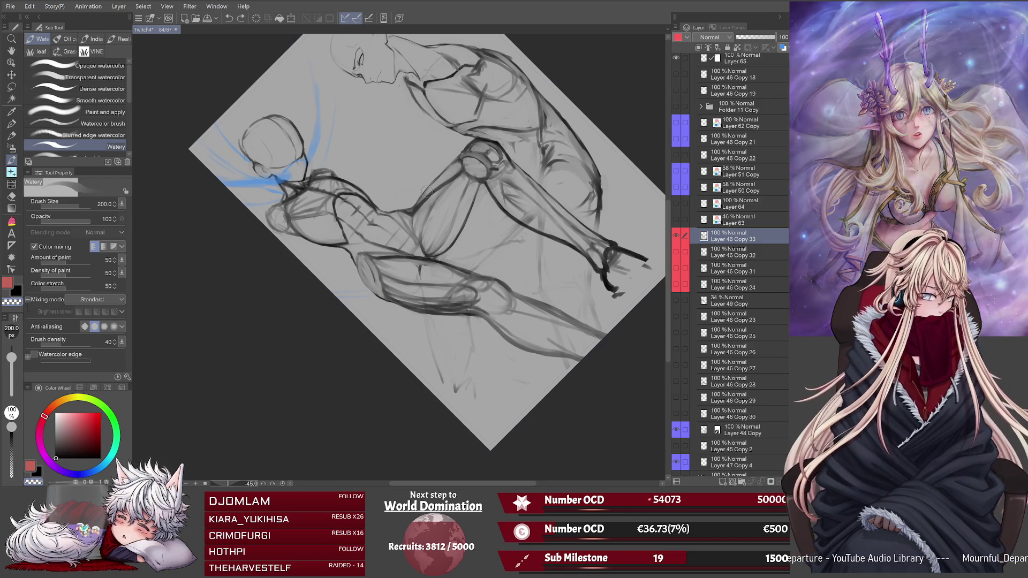
pyautogui.click(463, 181)
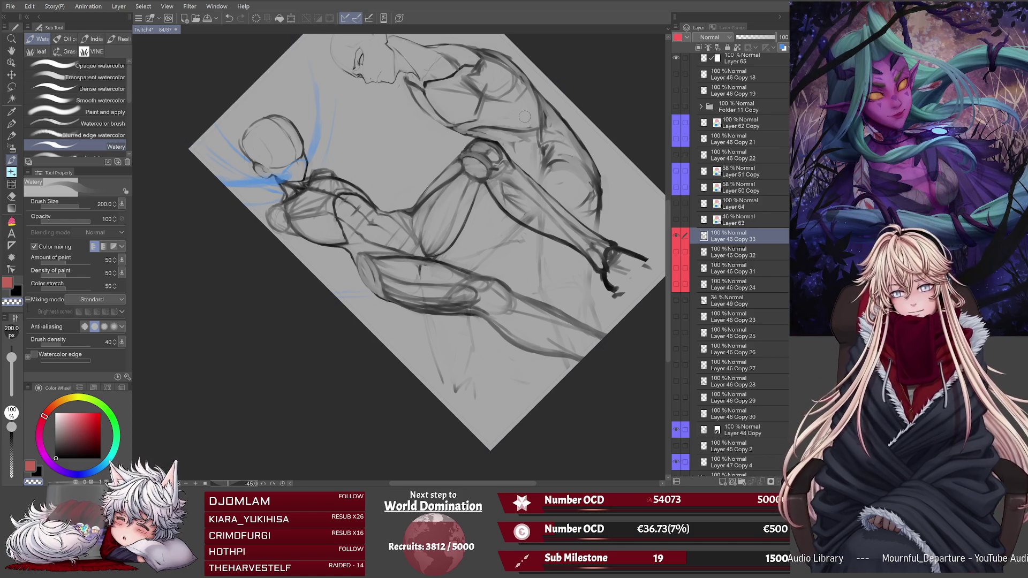
pyautogui.hotkey('ctrl', '@')
# Mirror the canvas, set the Liquify brush to 200, then return to the Watery brush.
pyautogui.press('h')
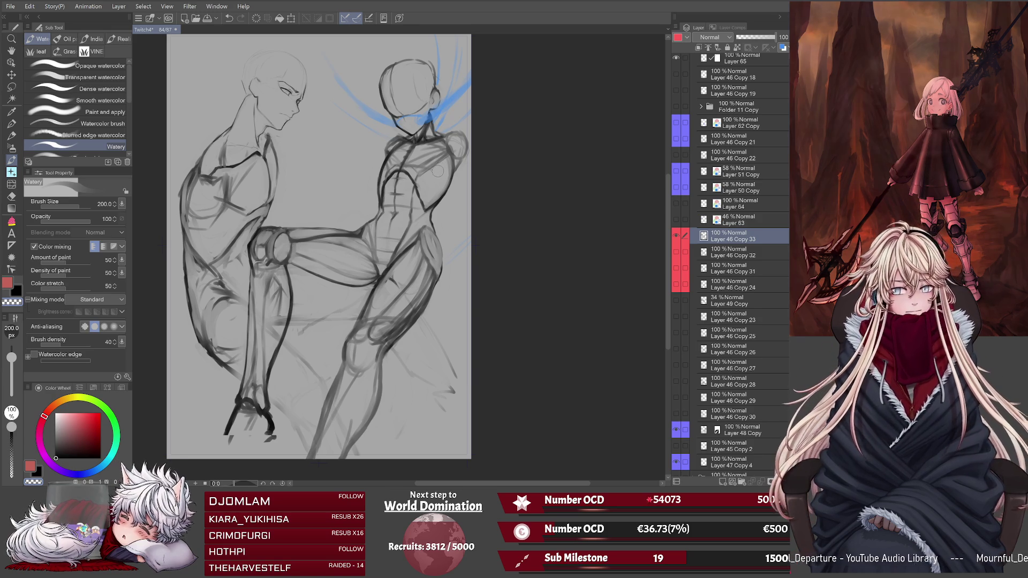
pyautogui.click(12, 184)
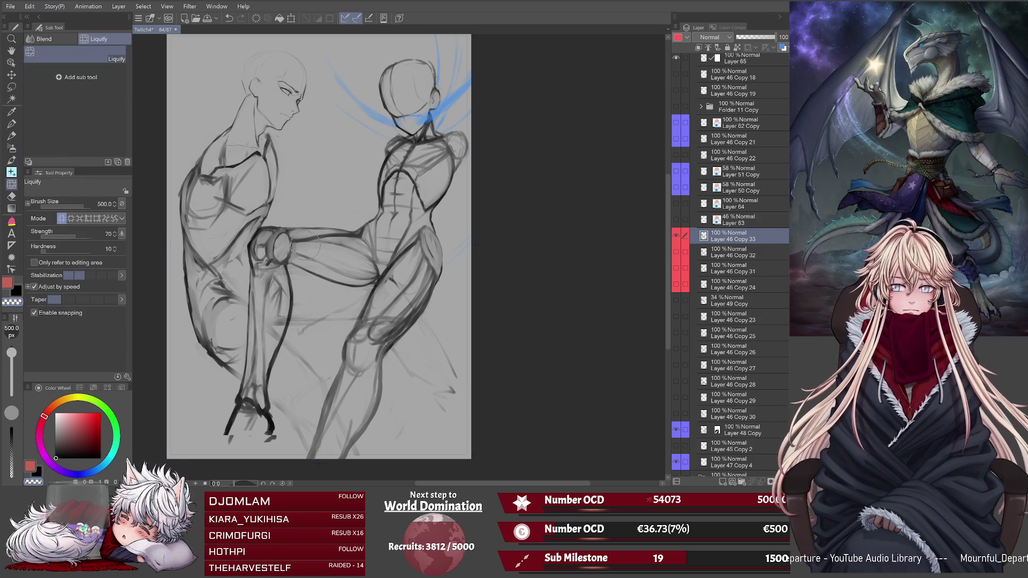
pyautogui.press('[')
pyautogui.press('[')
pyautogui.press('[')
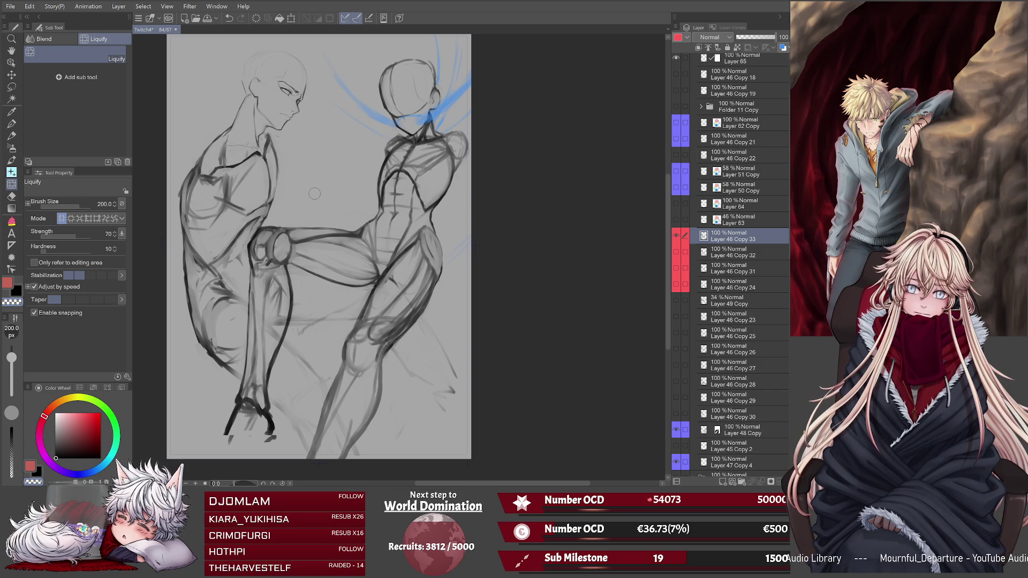
pyautogui.press('b')
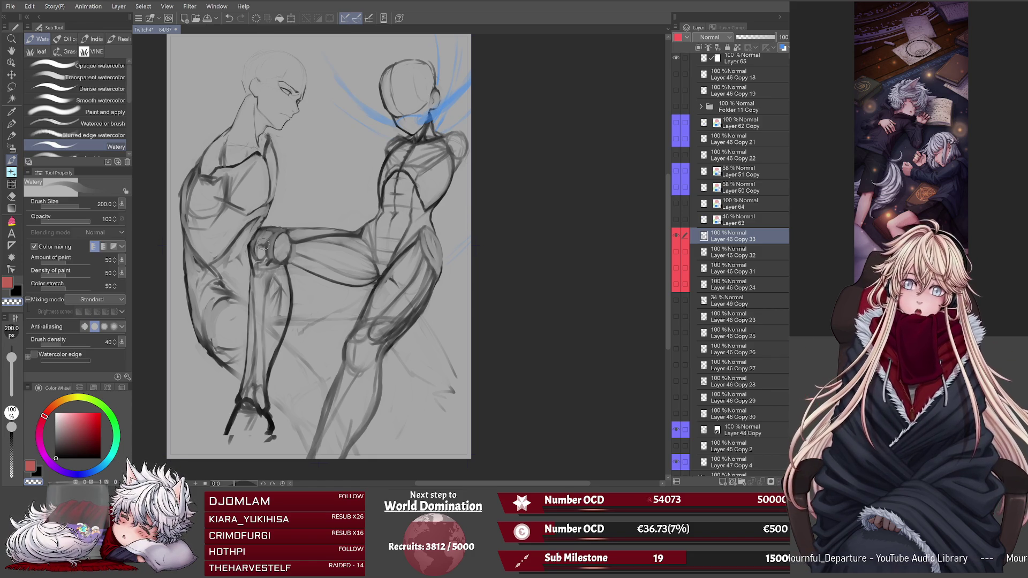
# Tint the left figure's layers blue with Layer Color, then return to the kicker's layer at brush size 200.
pyautogui.click(750, 431)
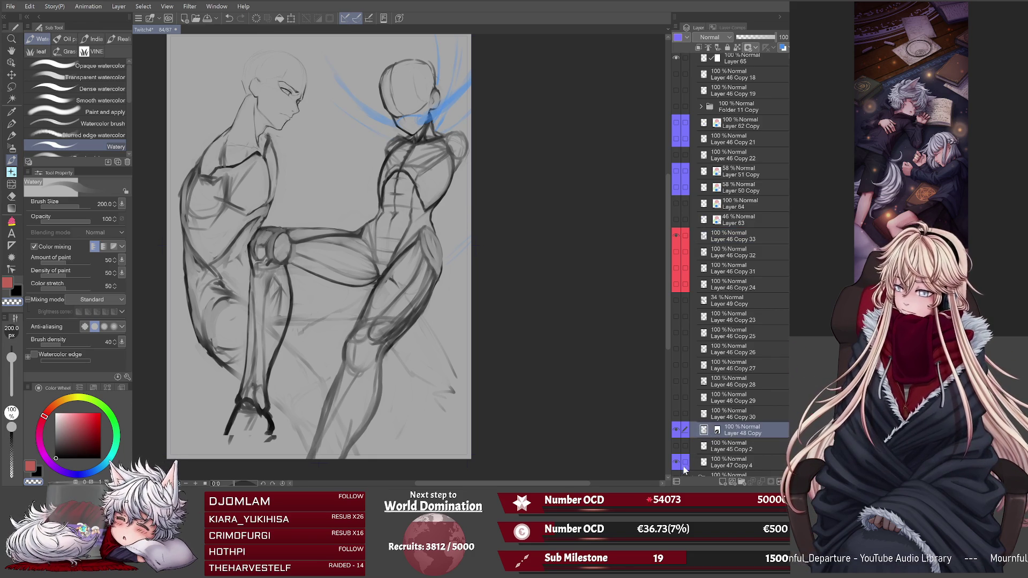
pyautogui.click(782, 47)
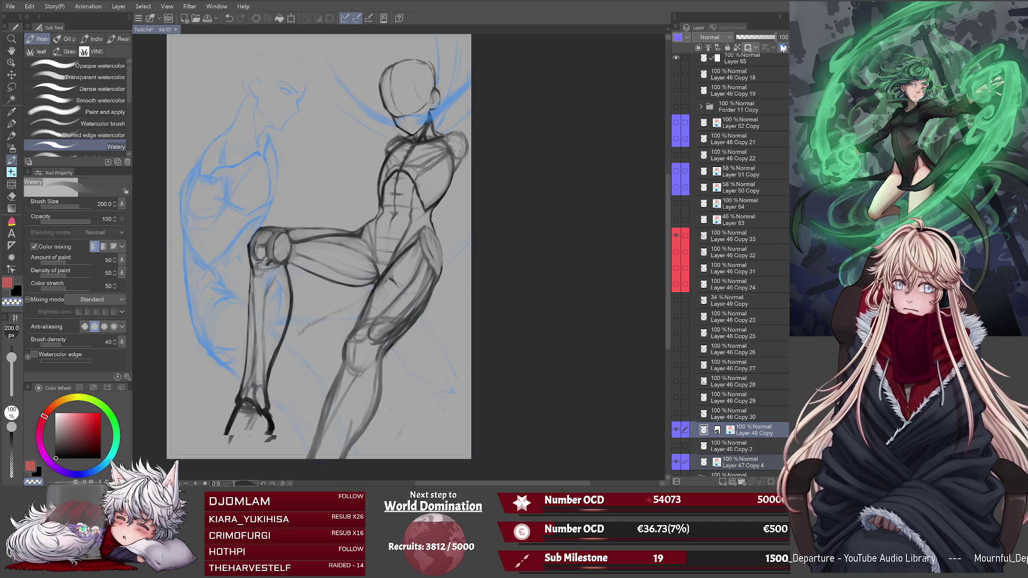
pyautogui.click(743, 238)
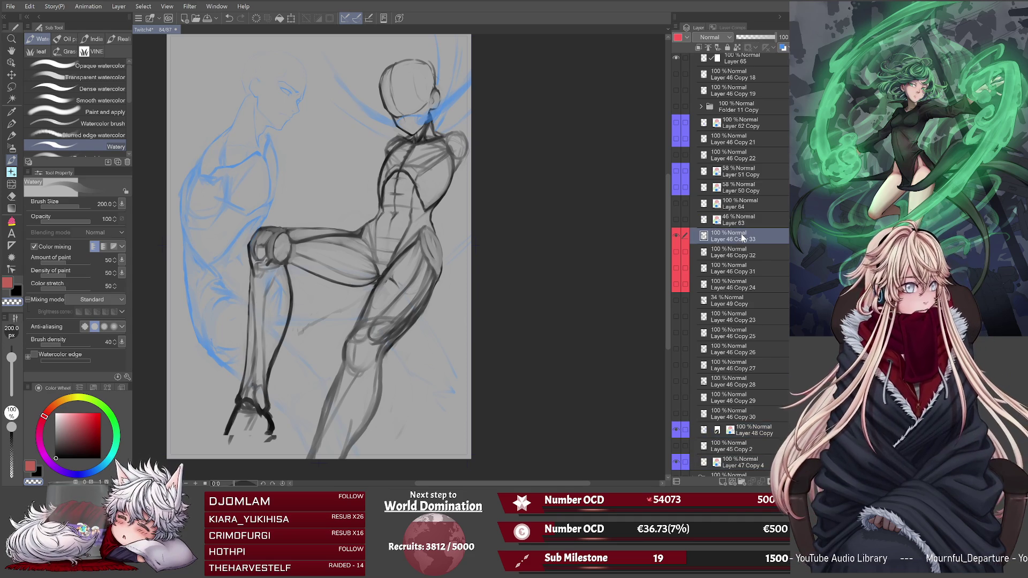
pyautogui.press('[')
pyautogui.press('[')
pyautogui.press('[')
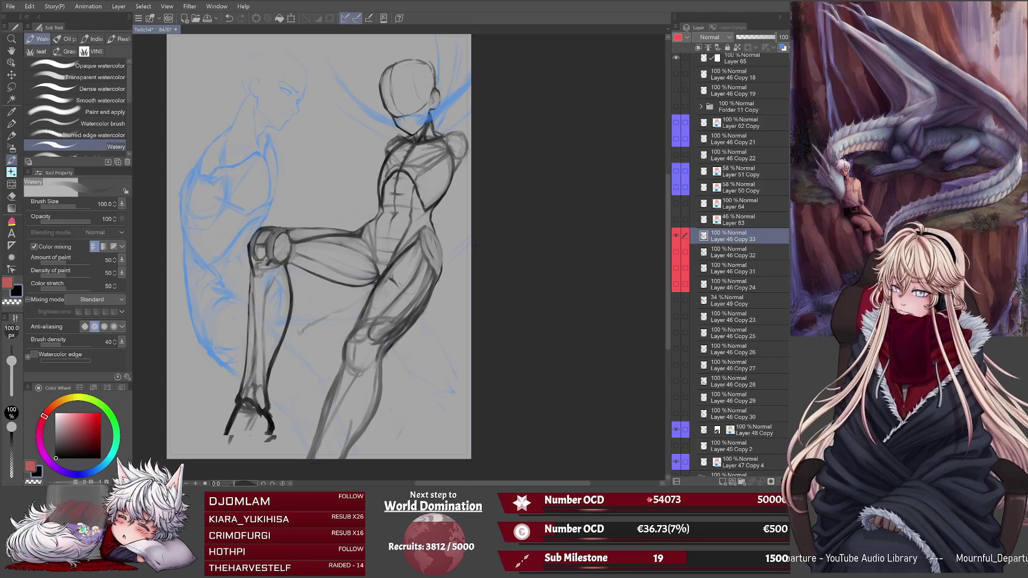
pyautogui.press(']')
pyautogui.press(']')
pyautogui.press(']')
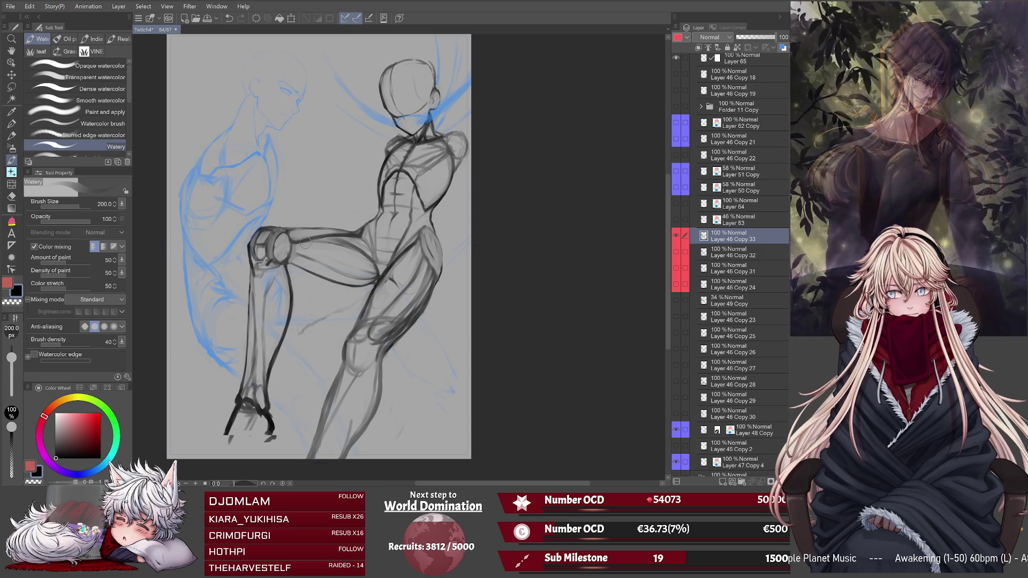
pyautogui.moveTo(315, 247); pyautogui.dragTo(376, 276)
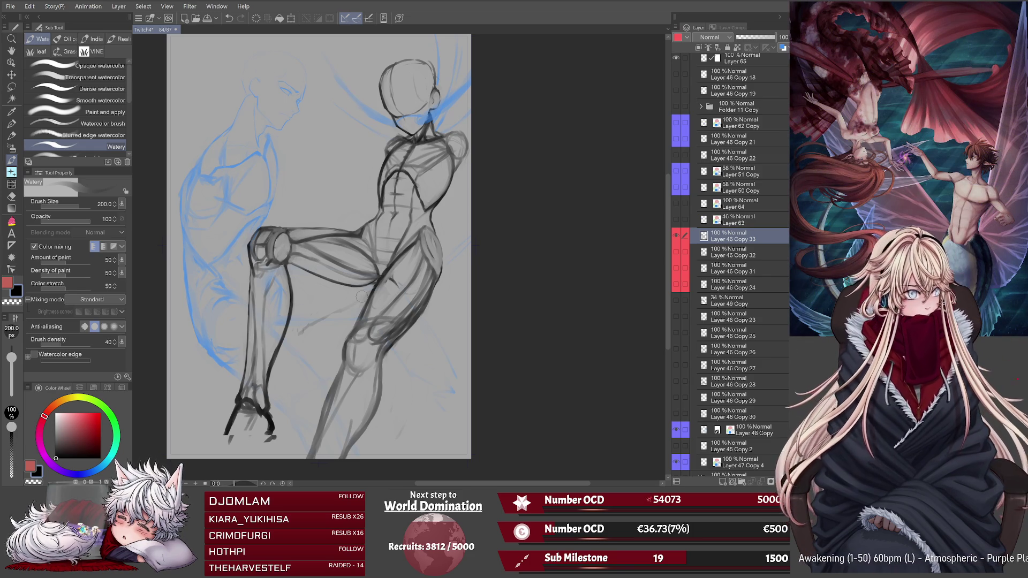
pyautogui.hotkey('ctrl', 'z')
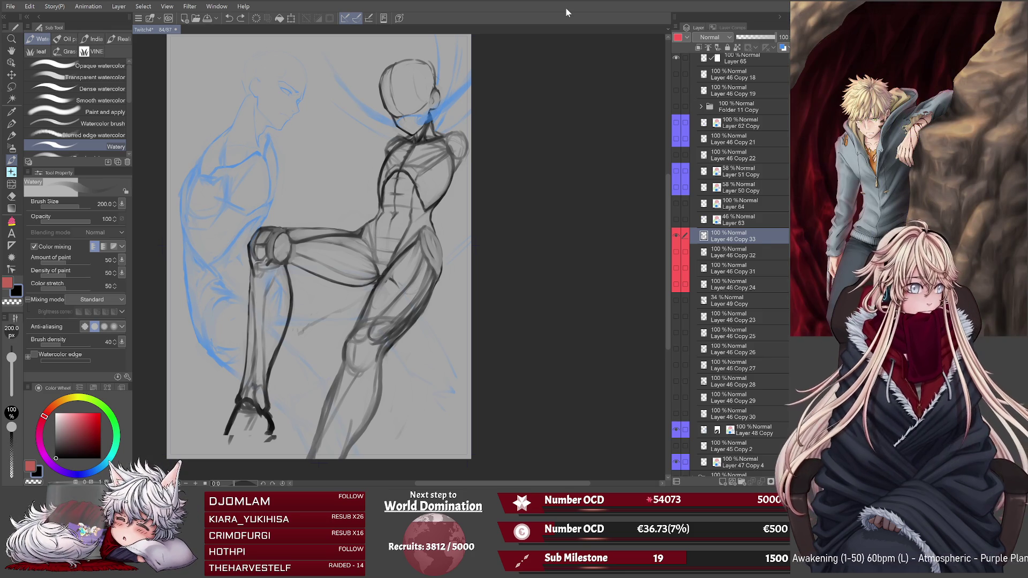
# Mirror the canvas view, tilt it by 30 degrees, and halve the brush size to 100.
pyautogui.press('h')
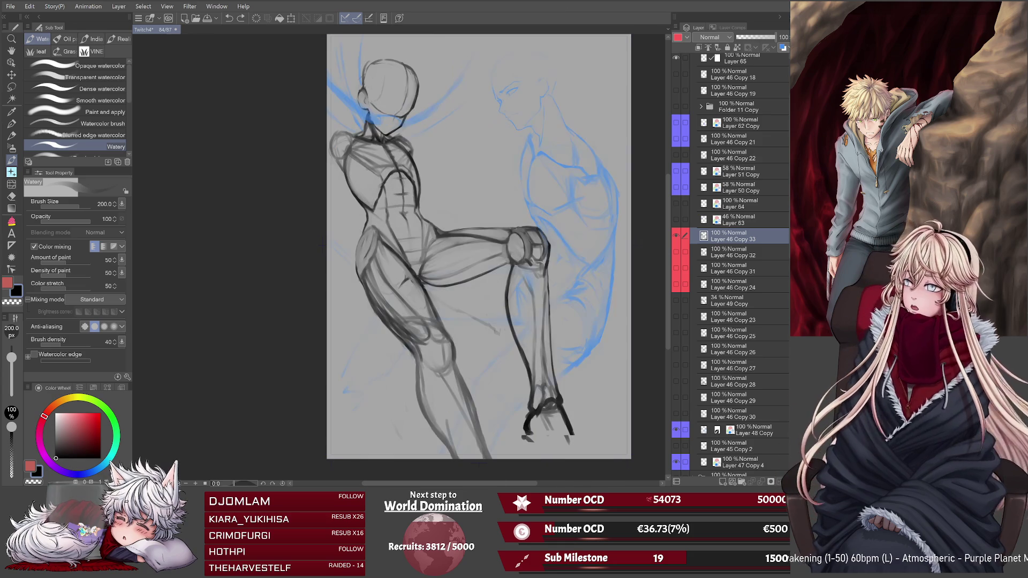
pyautogui.press('-')
pyautogui.press('-')
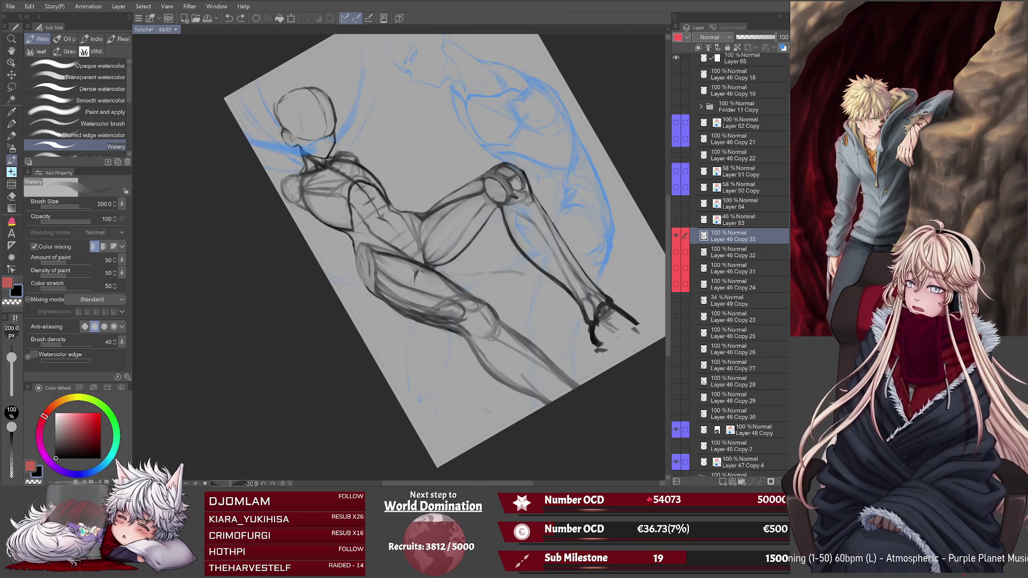
pyautogui.press('[')
pyautogui.press('[')
pyautogui.press('[')
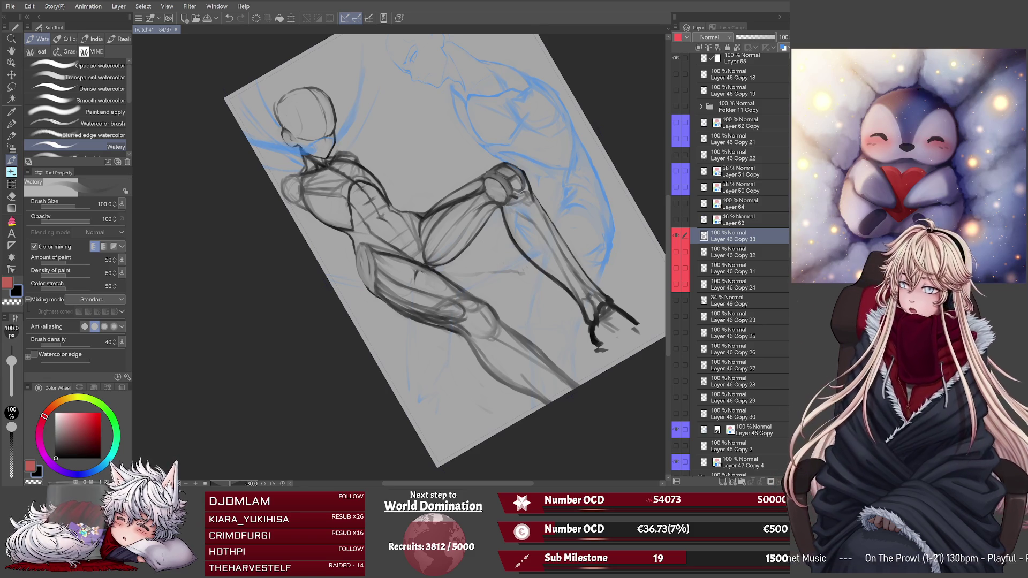
# Rotate the view to 15°, then flip it horizontally and reset the rotation to 0°.
pyautogui.press('^')
pyautogui.press('^')
pyautogui.press('^')
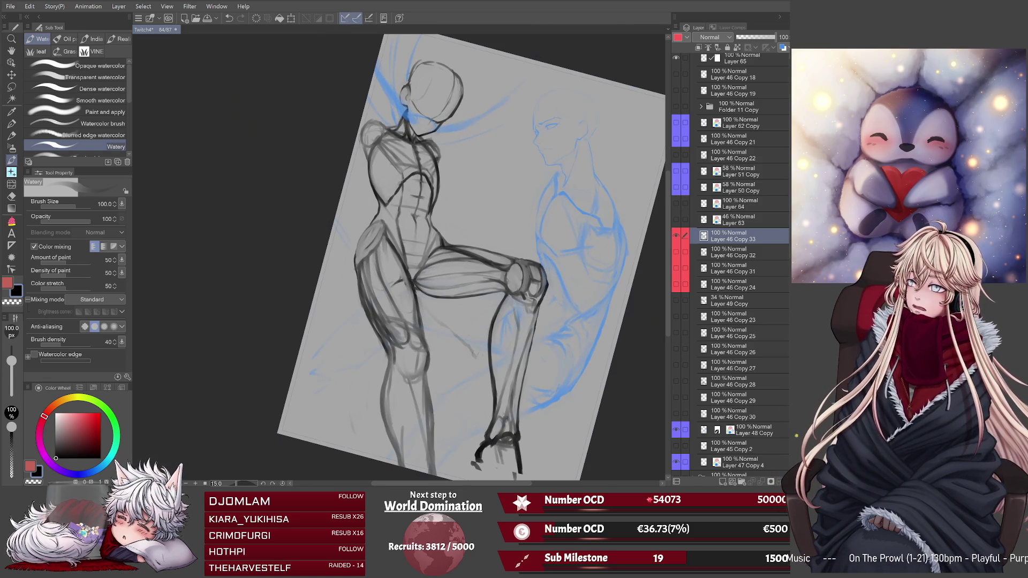
pyautogui.press('h')
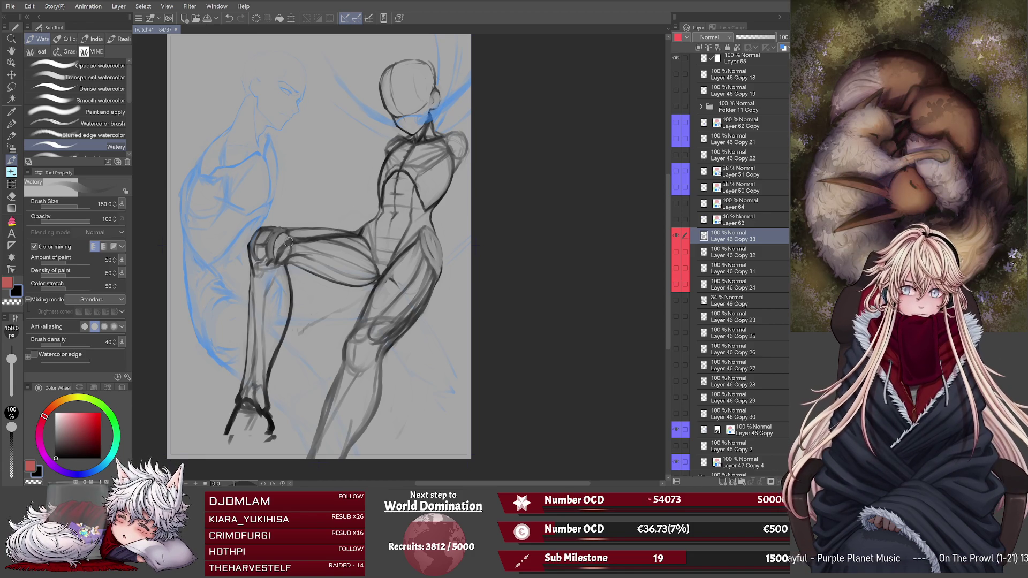
# Darken the kicking leg's knee and shin, save the sketch, and return the view to unmirrored.
pyautogui.moveTo(276, 260); pyautogui.dragTo(279, 253)
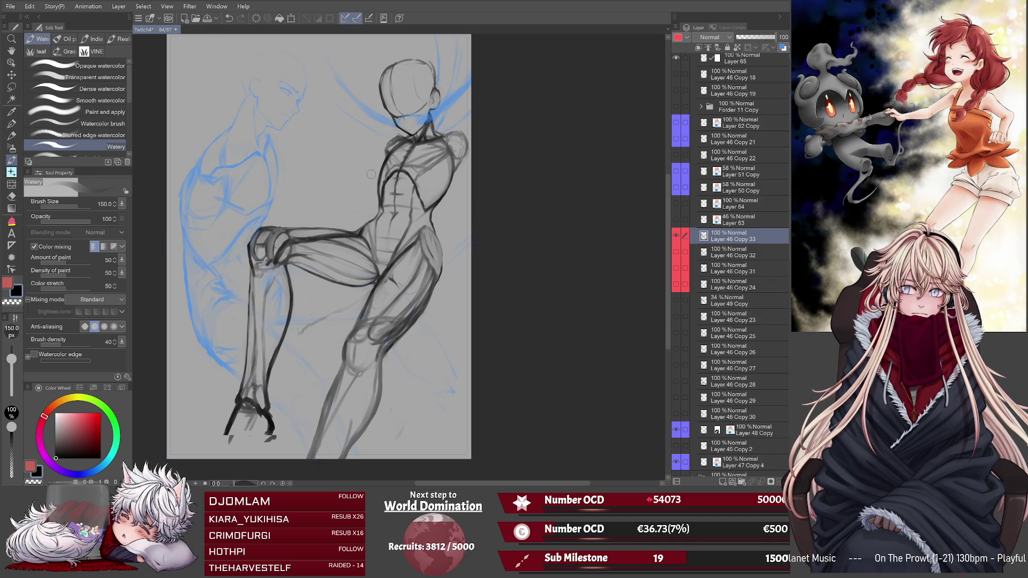
pyautogui.moveTo(285, 262); pyautogui.dragTo(262, 379)
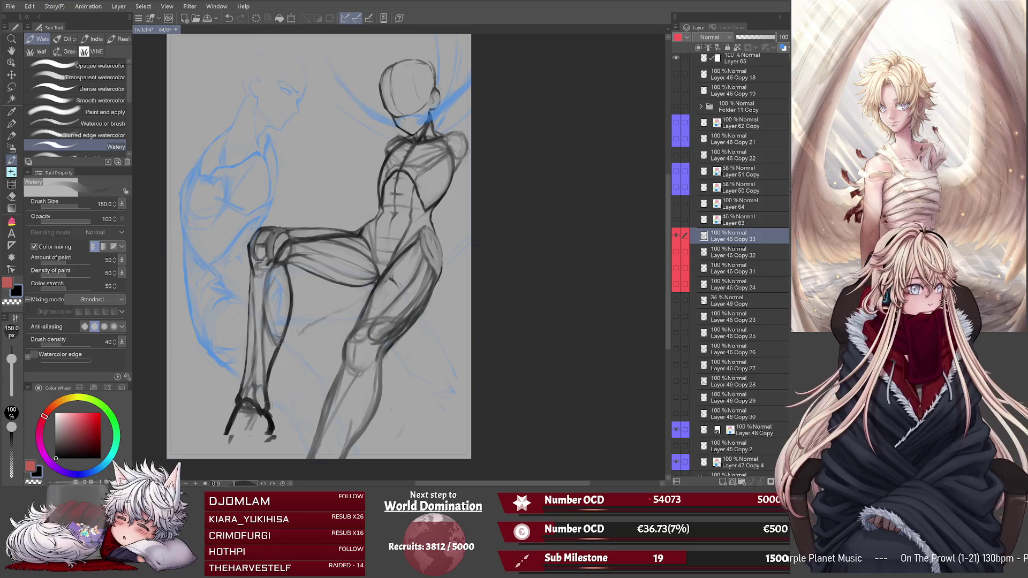
pyautogui.hotkey('ctrl', 's')
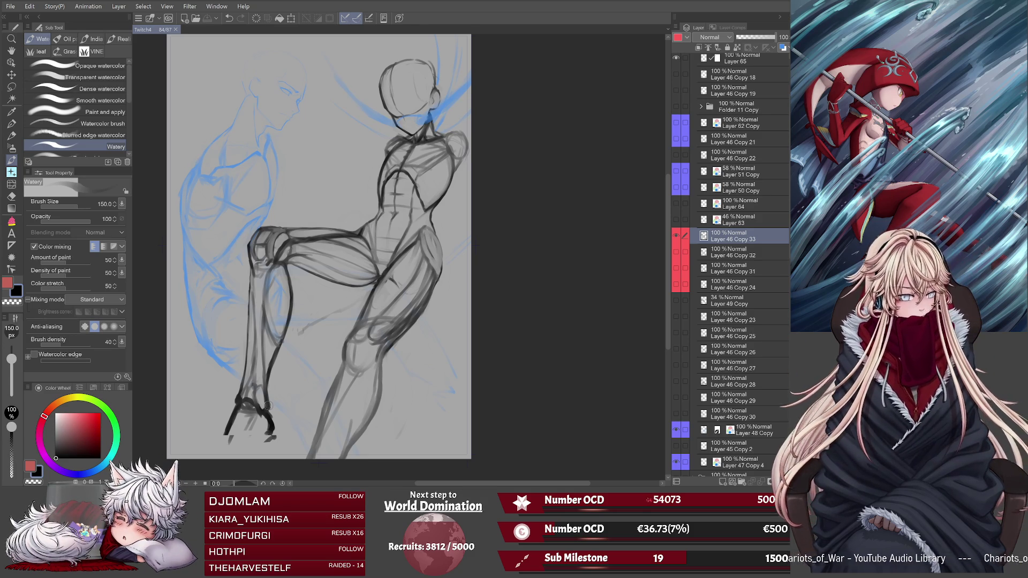
pyautogui.press('h')
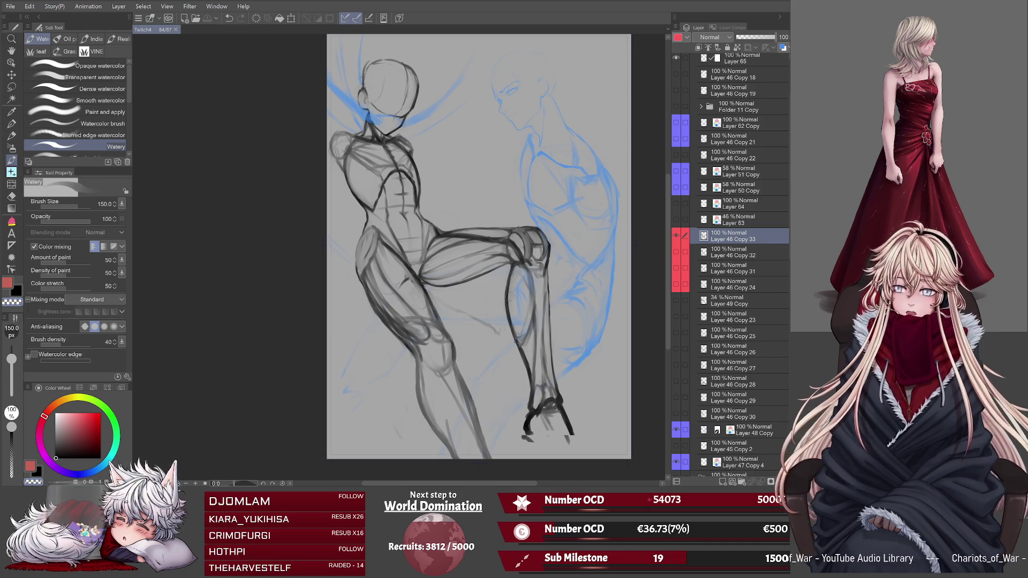
# Add a faint stroke near the raised knee and mirror the view to check the pose.
pyautogui.moveTo(512, 272); pyautogui.dragTo(510, 293)
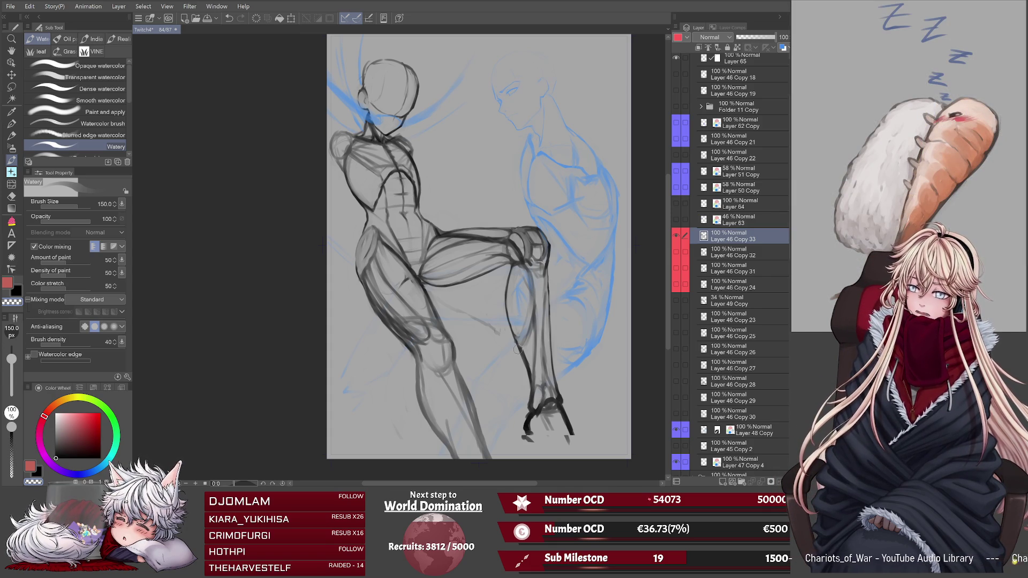
pyautogui.press('h')
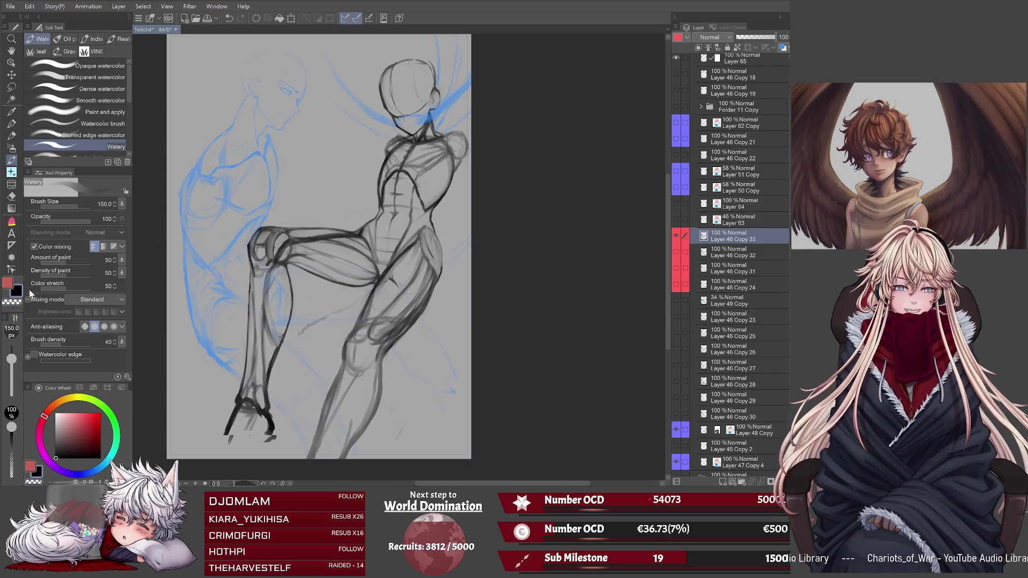
# Set the brush to size 100 and add a short dark stroke at the raised knee.
pyautogui.press('[')
pyautogui.press('[')
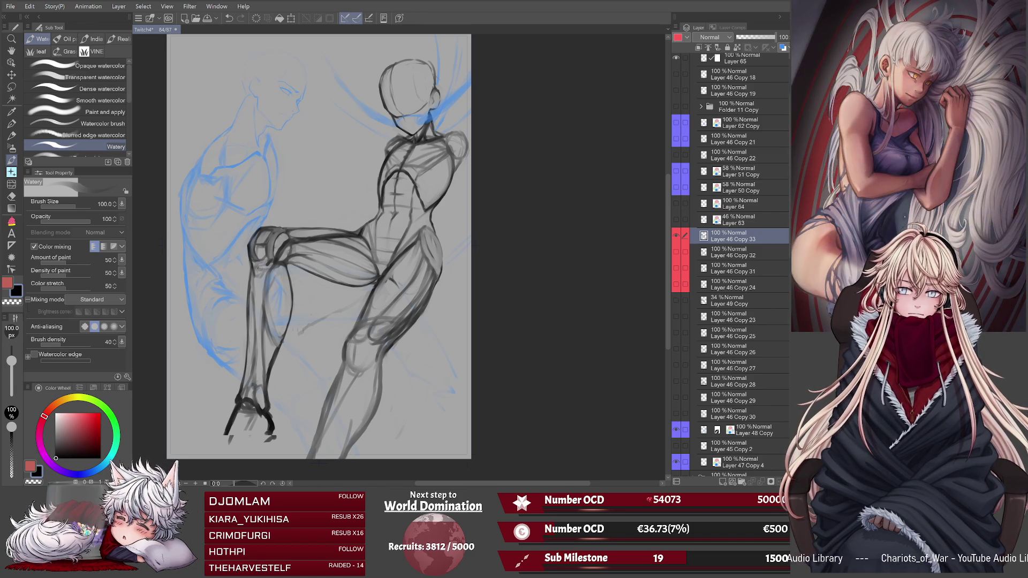
pyautogui.moveTo(253, 266); pyautogui.dragTo(261, 273)
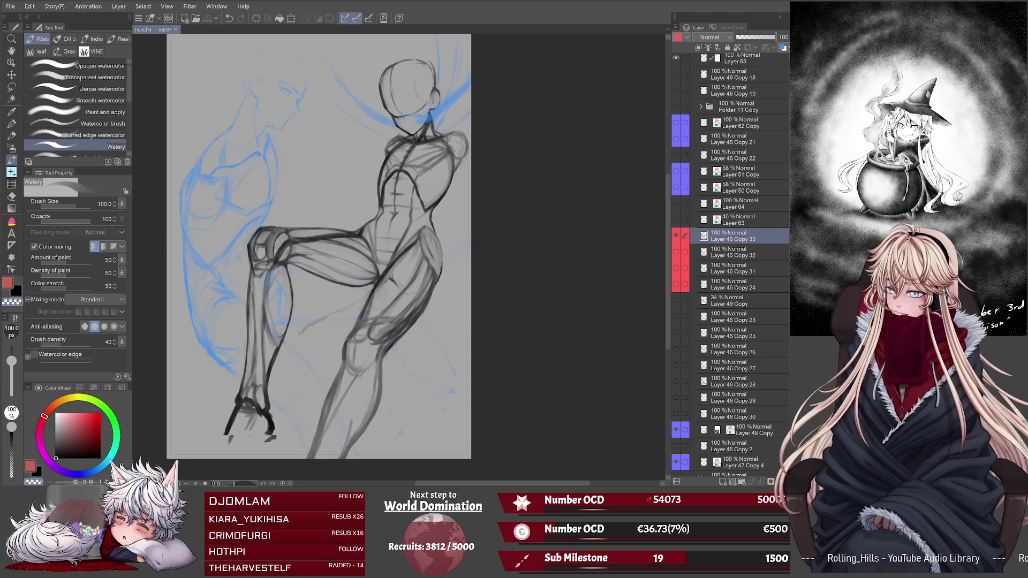
# Enlarge the brush to 150, darken the bent knee's top outline, and save the sketch.
pyautogui.press(']')
pyautogui.press(']')
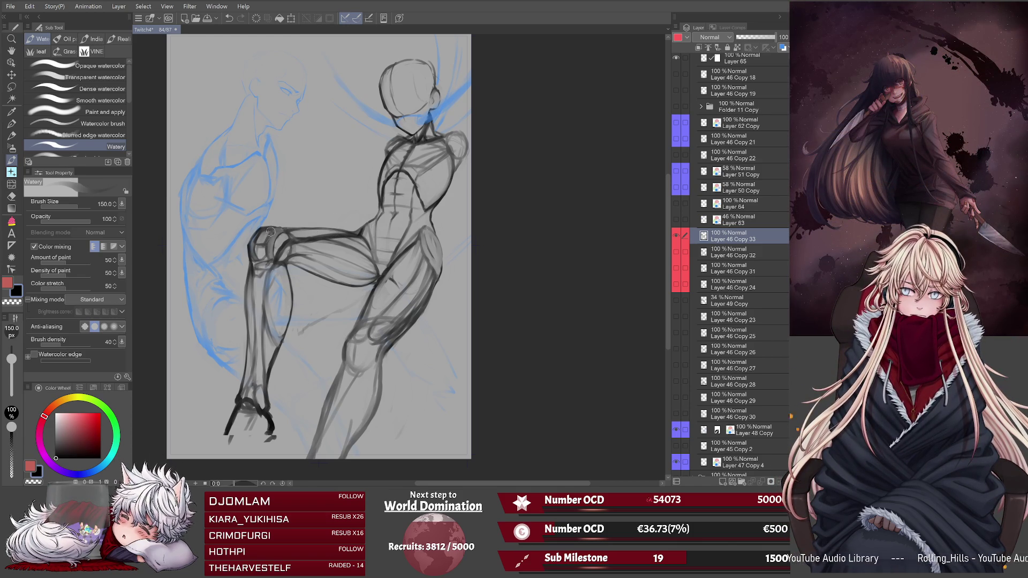
pyautogui.moveTo(270, 231); pyautogui.dragTo(252, 247)
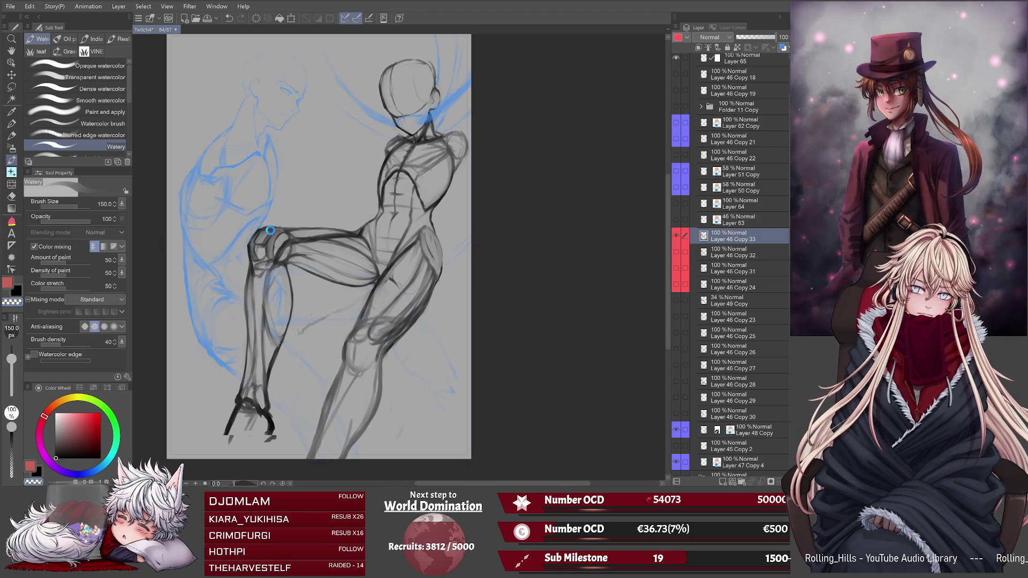
pyautogui.hotkey('ctrl', 's')
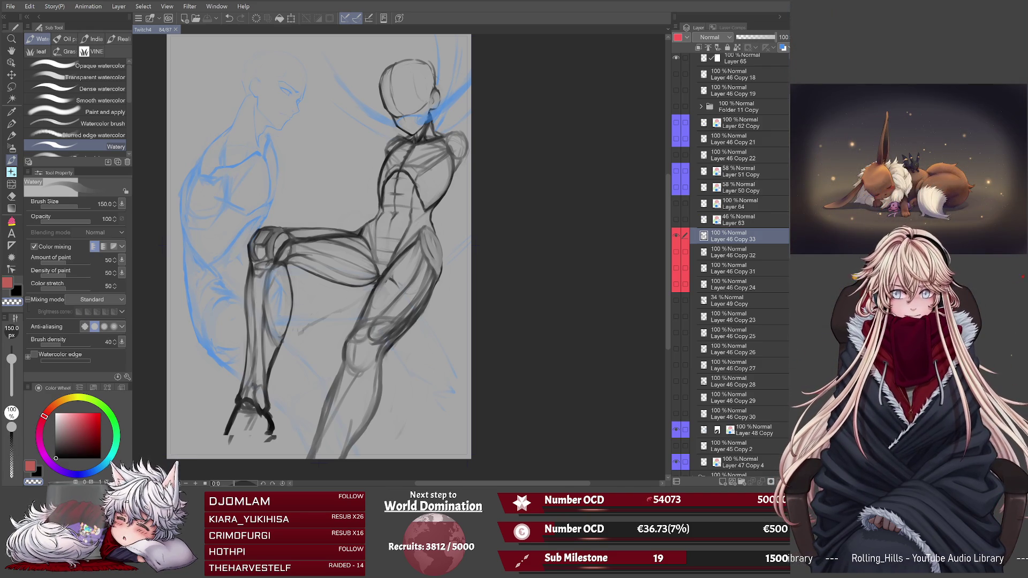
# Dab a small stroke on the raised leg, save again, and enlarge the brush to 200.
pyautogui.click(247, 344)
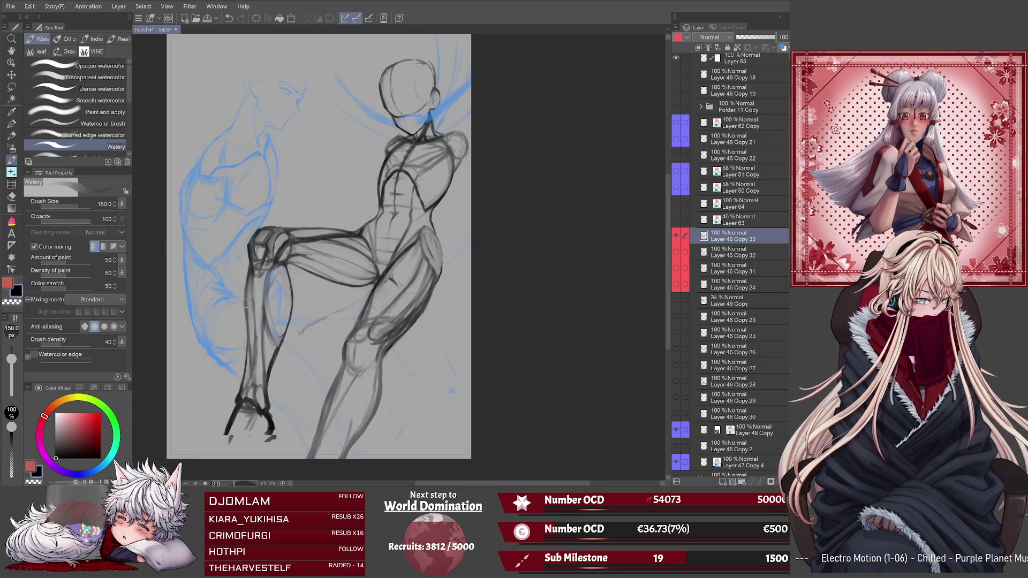
pyautogui.hotkey('ctrl', 's')
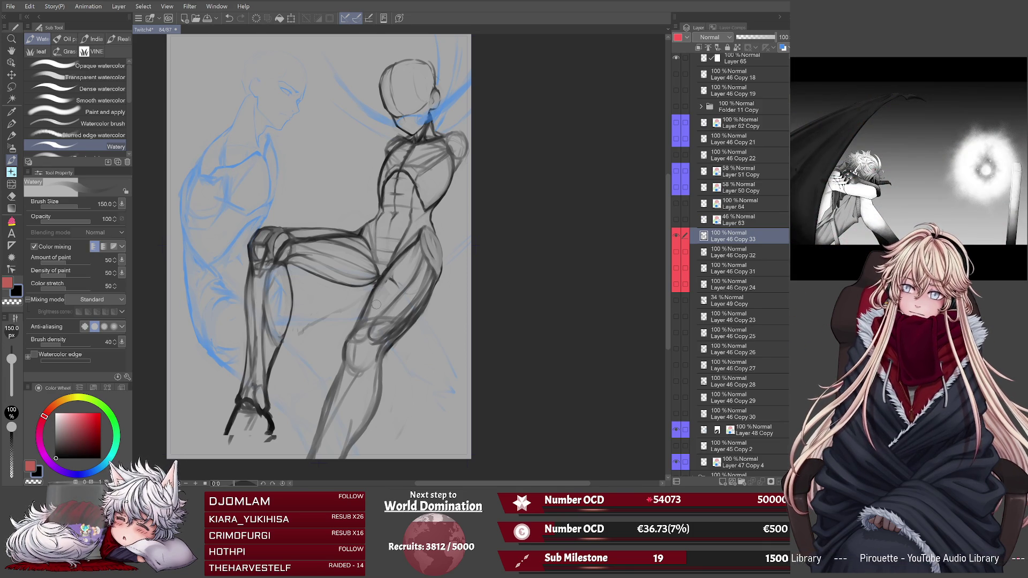
pyautogui.press(']')
pyautogui.press(']')
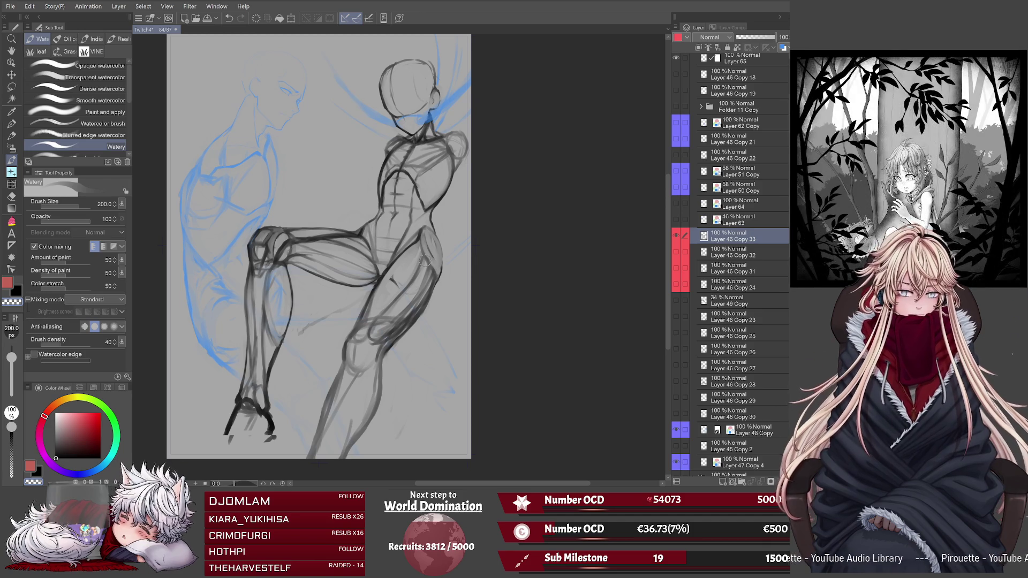
# Switch to black, darken the raised leg's inner line and back-of-thigh contour, then save.
pyautogui.press('x')
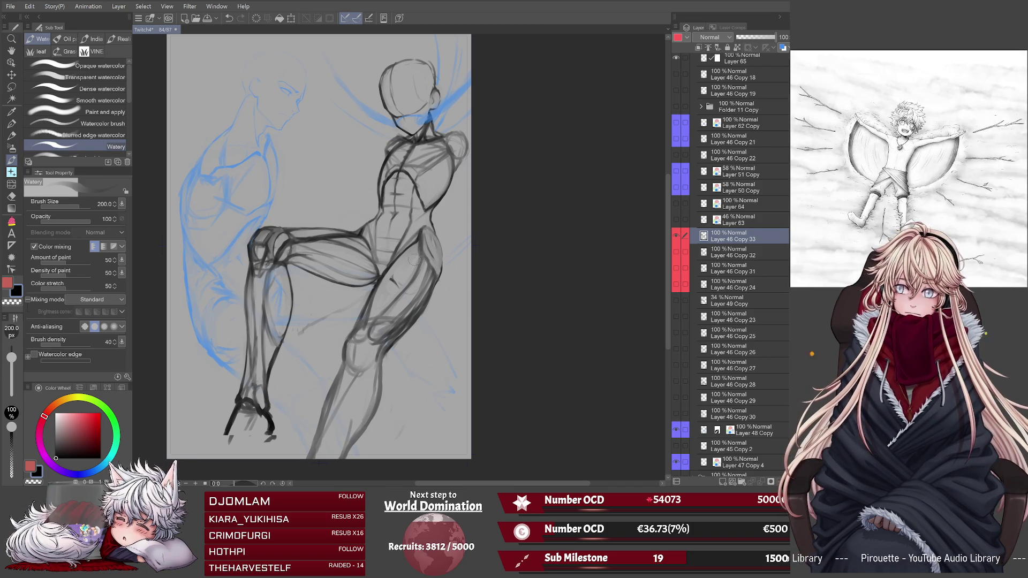
pyautogui.moveTo(415, 261)
pyautogui.mouseDown()
pyautogui.moveTo(396, 300)
pyautogui.moveTo(406, 291)
pyautogui.moveTo(362, 322)
pyautogui.moveTo(345, 355)
pyautogui.mouseUp()
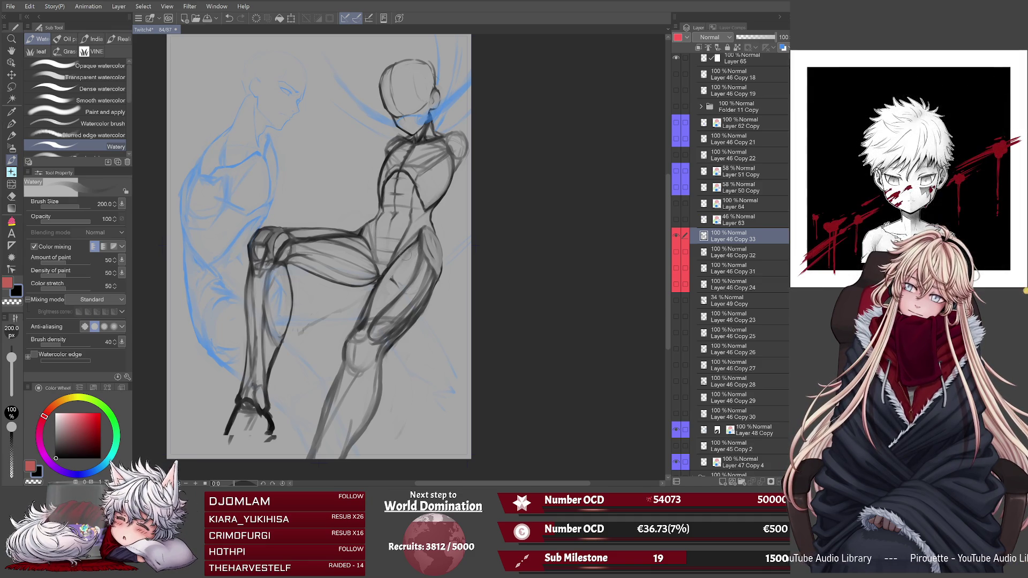
pyautogui.moveTo(406, 256); pyautogui.dragTo(367, 325)
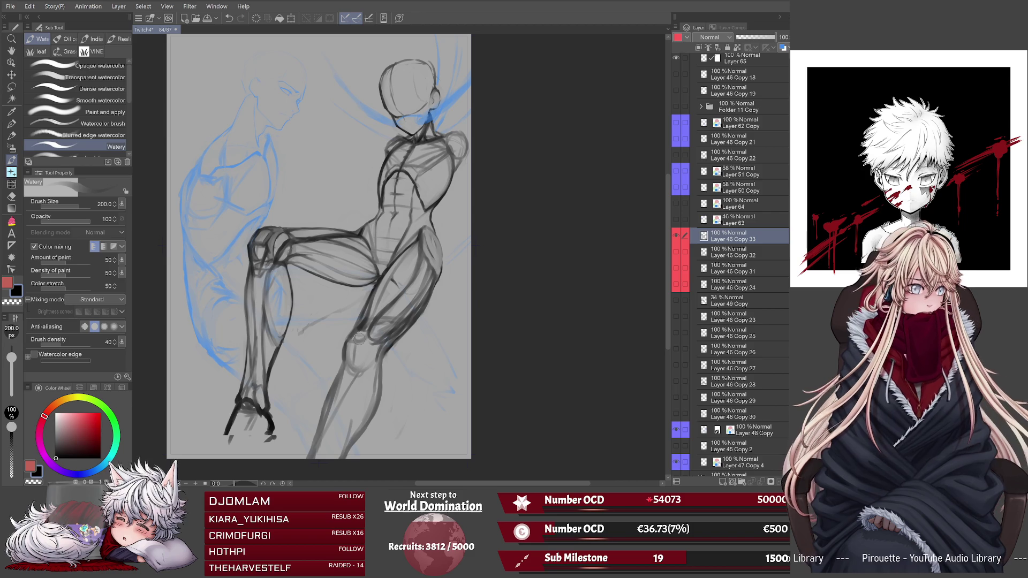
pyautogui.hotkey('ctrl', 's')
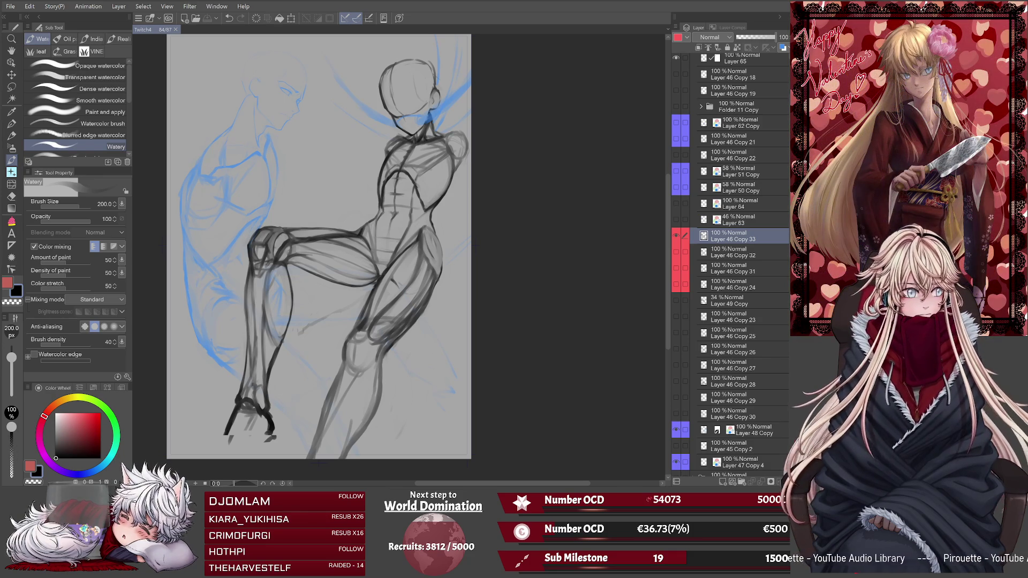
# Strengthen the torso's side contour down to where the leg meets the torso.
pyautogui.moveTo(422, 234); pyautogui.dragTo(427, 259)
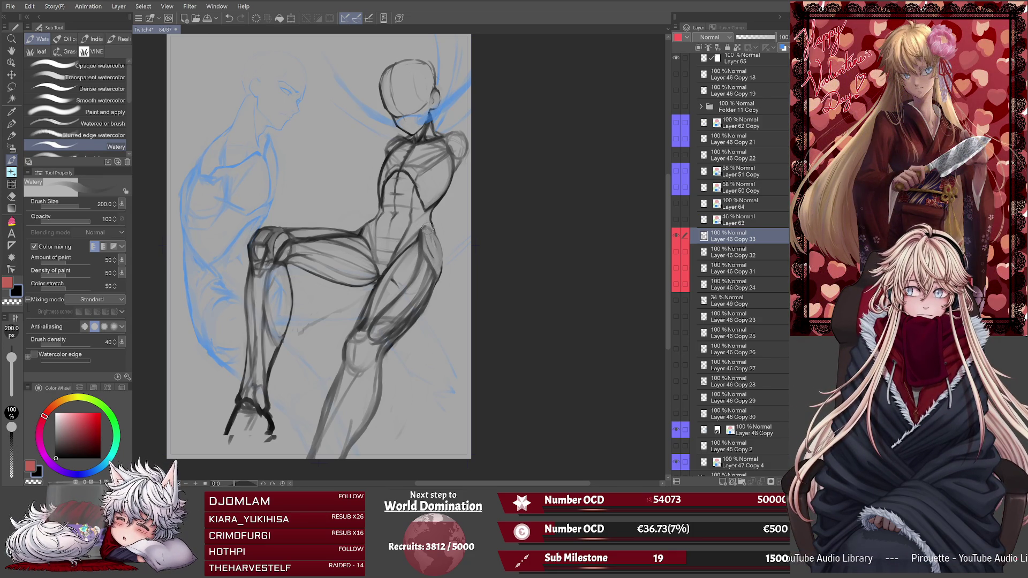
pyautogui.moveTo(430, 236); pyautogui.dragTo(434, 245)
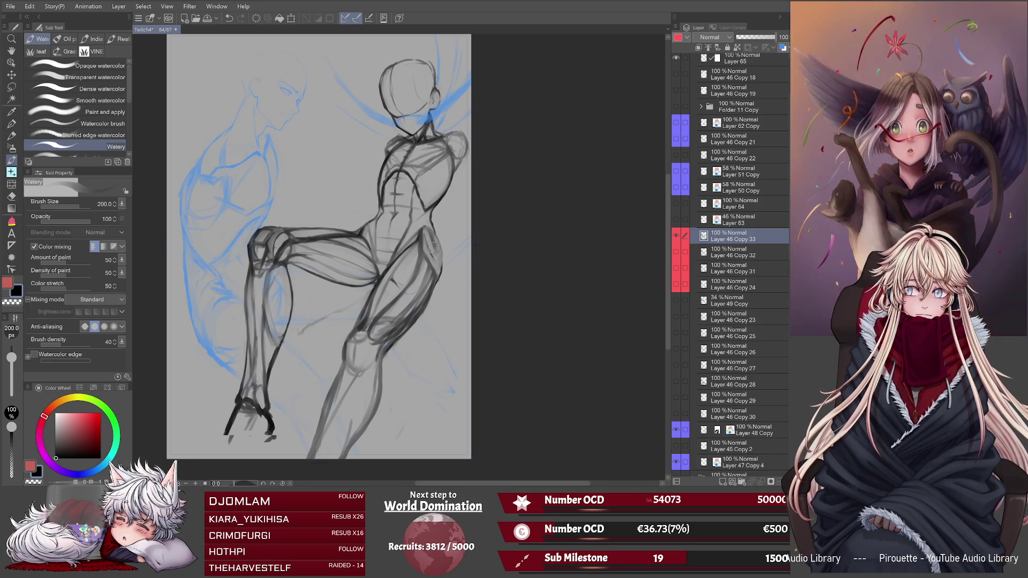
pyautogui.moveTo(434, 242); pyautogui.dragTo(436, 274)
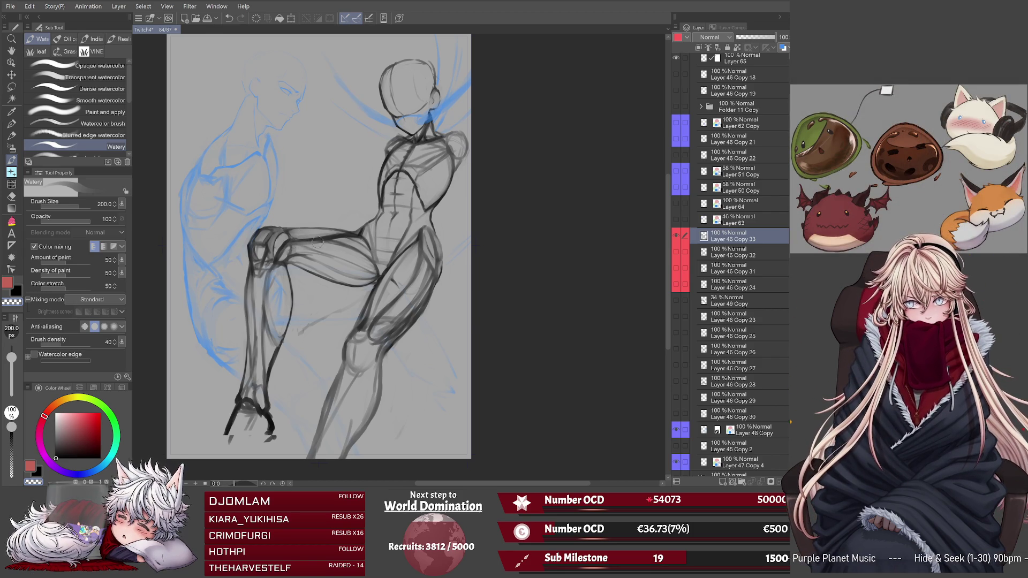
# Redraw the upper thigh and knee contours darker, undoing the two unwanted strokes.
pyautogui.hotkey('ctrl', 'z')
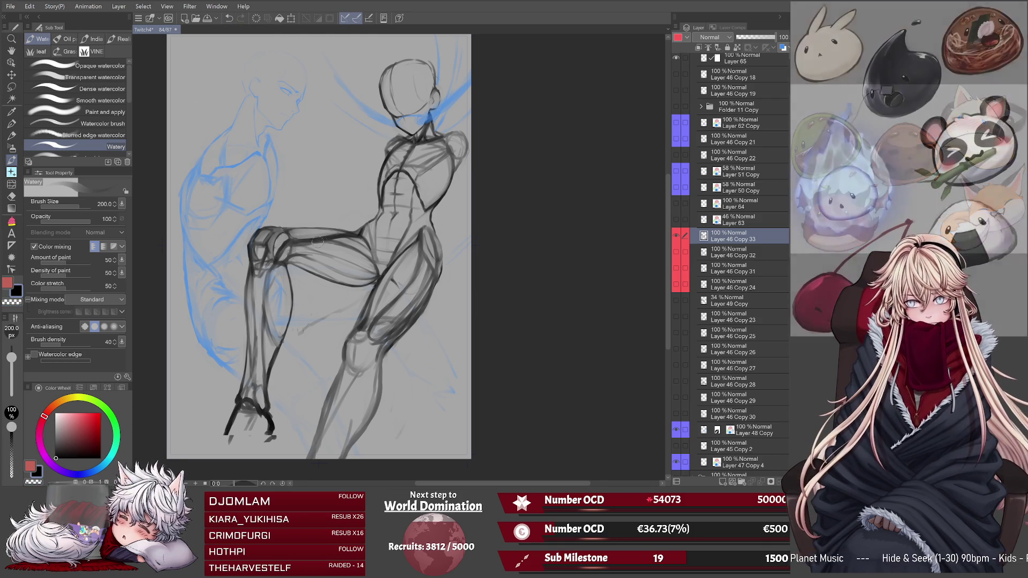
pyautogui.moveTo(294, 242); pyautogui.dragTo(347, 234)
pyautogui.moveTo(288, 247); pyautogui.dragTo(275, 262)
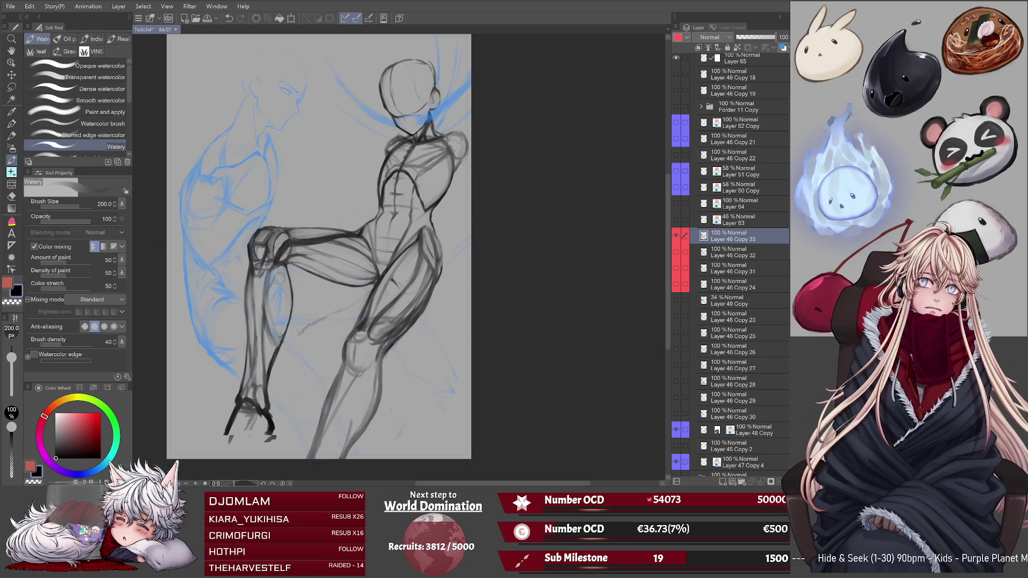
pyautogui.hotkey('ctrl', 'z')
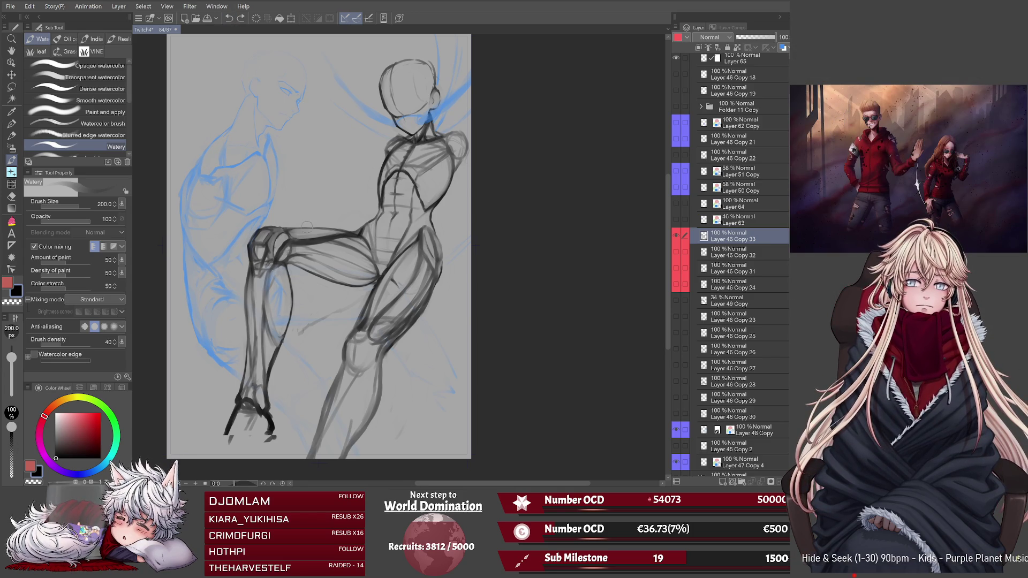
pyautogui.moveTo(292, 240); pyautogui.dragTo(276, 253)
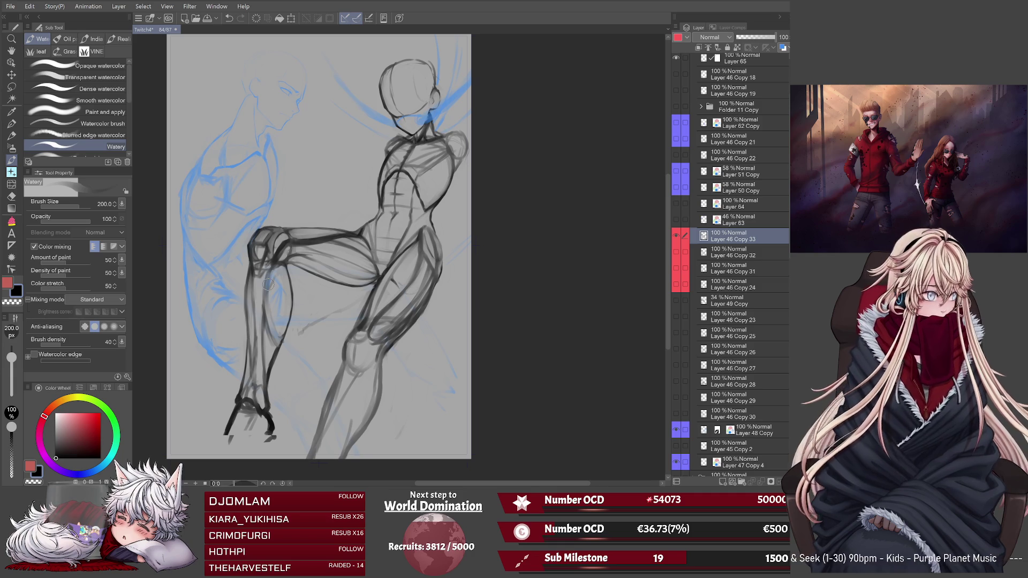
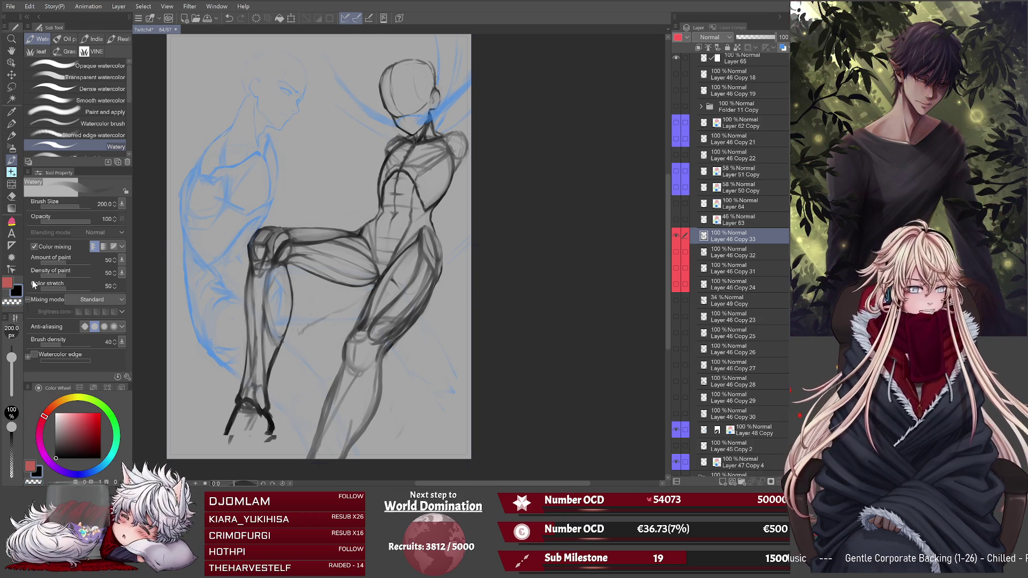
# Mirror the knee-raise sketch view horizontally and halve the Watery brush size from 200 to 100.
pyautogui.press('h')
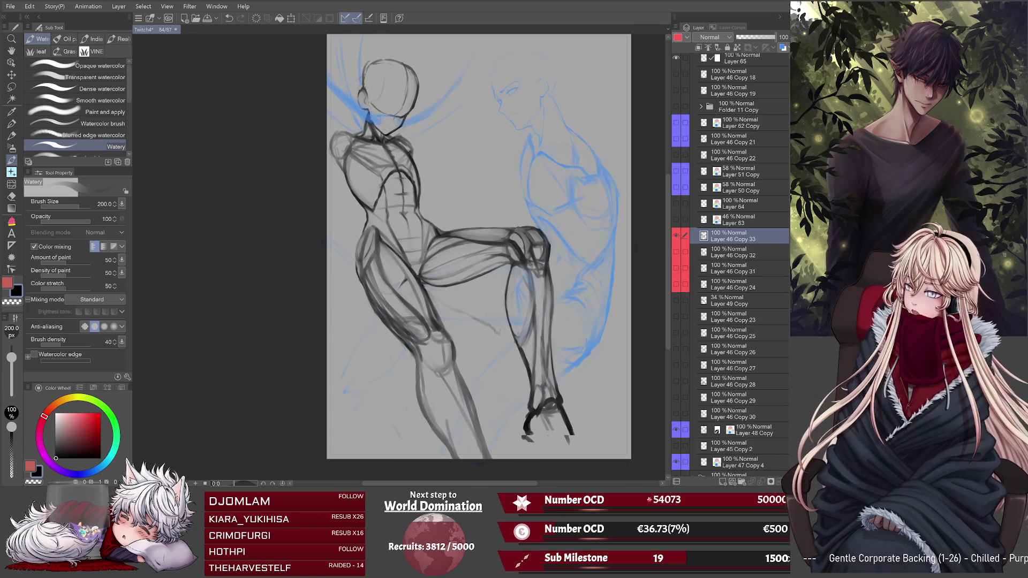
pyautogui.press('[')
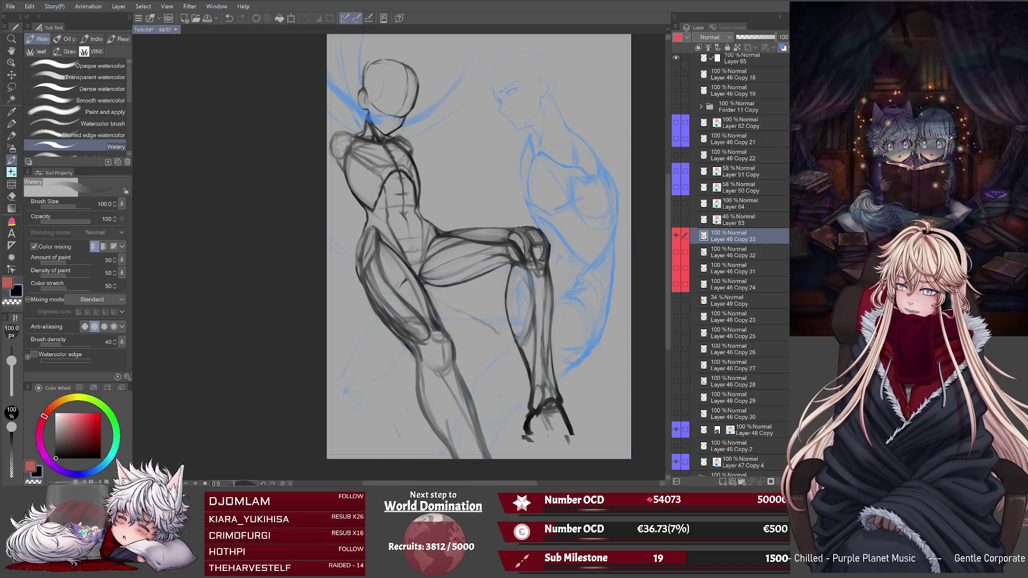
# Flip the knee-raise sketch view back to its unmirrored orientation.
pyautogui.press('h')
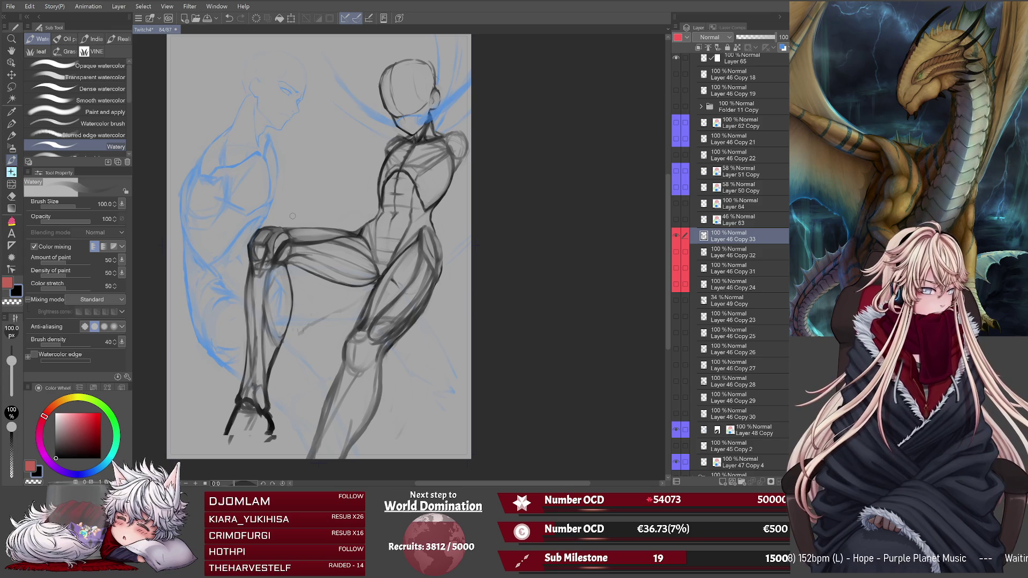
# Mirror the figure sketch view and rotate it to -45° to check the legs.
pyautogui.press('h')
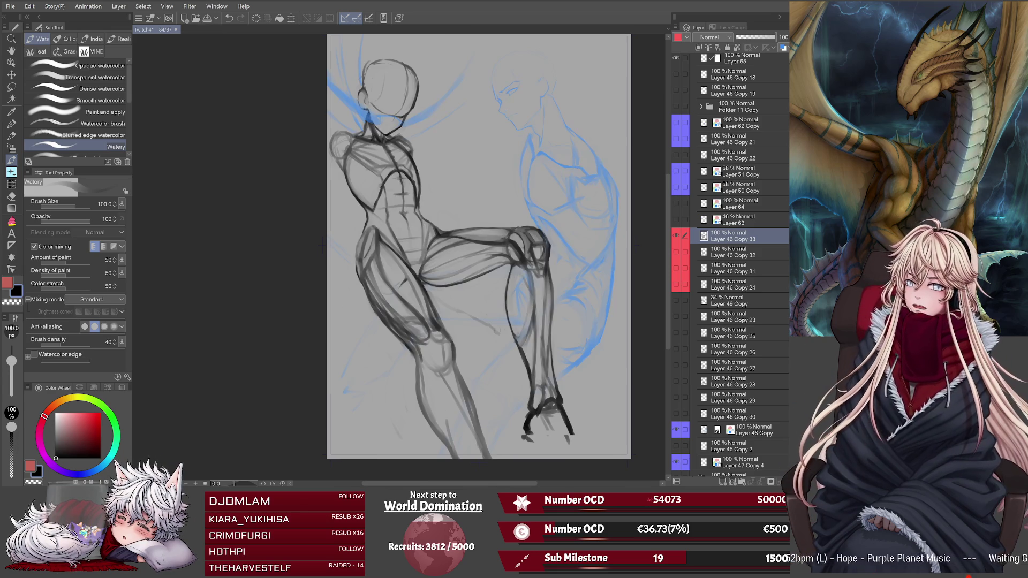
pyautogui.press('-')
pyautogui.press('-')
pyautogui.press('-')
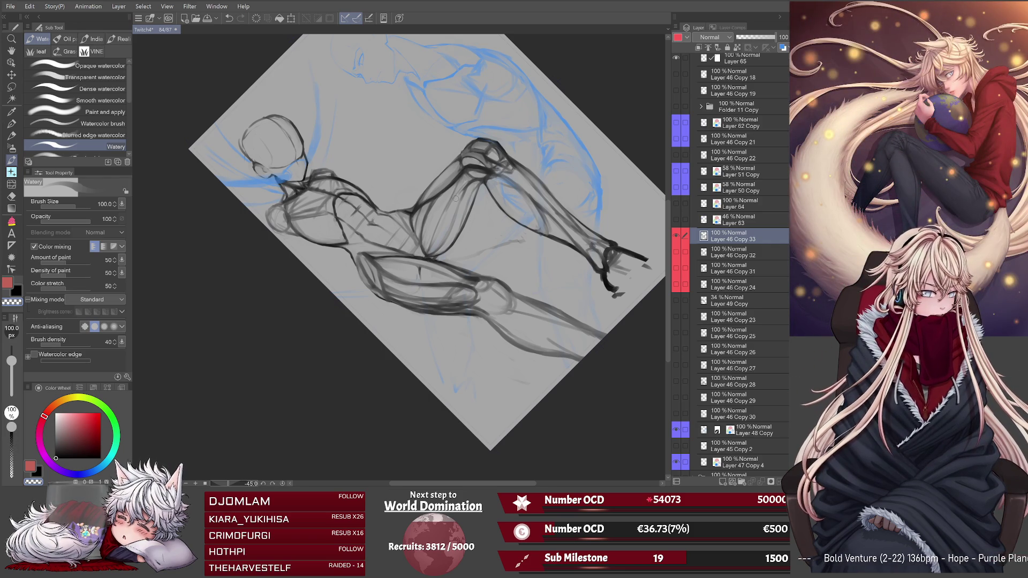
# Reset the view rotation to 0° and unmirror the canvas.
pyautogui.hotkey('ctrl', '0')
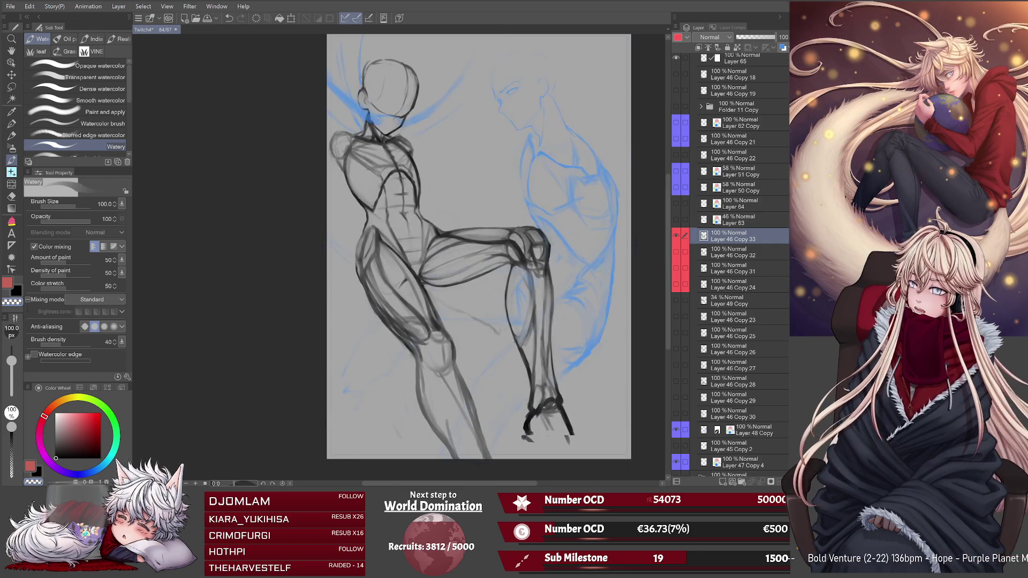
pyautogui.press('h')
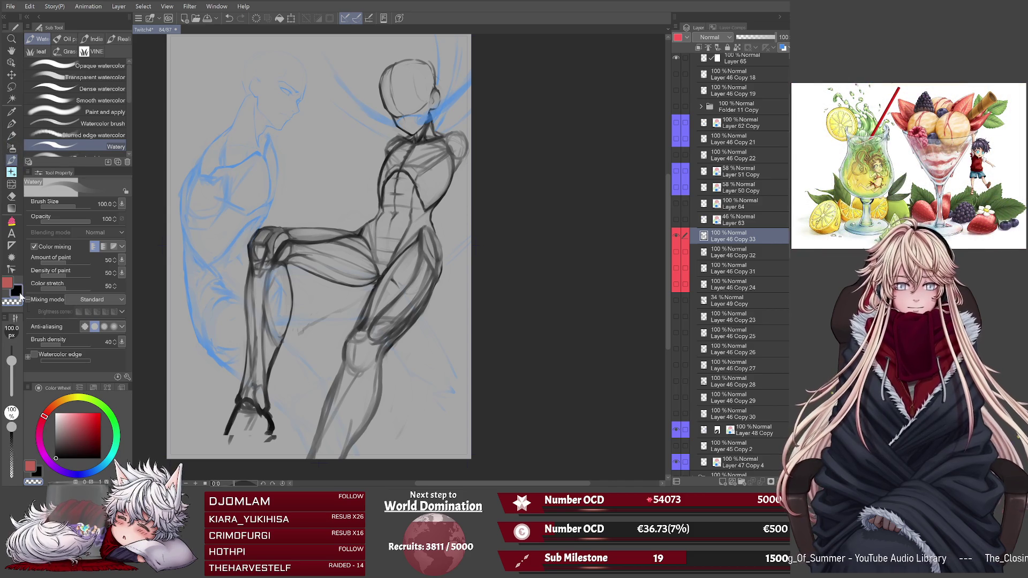
pyautogui.click(721, 479)
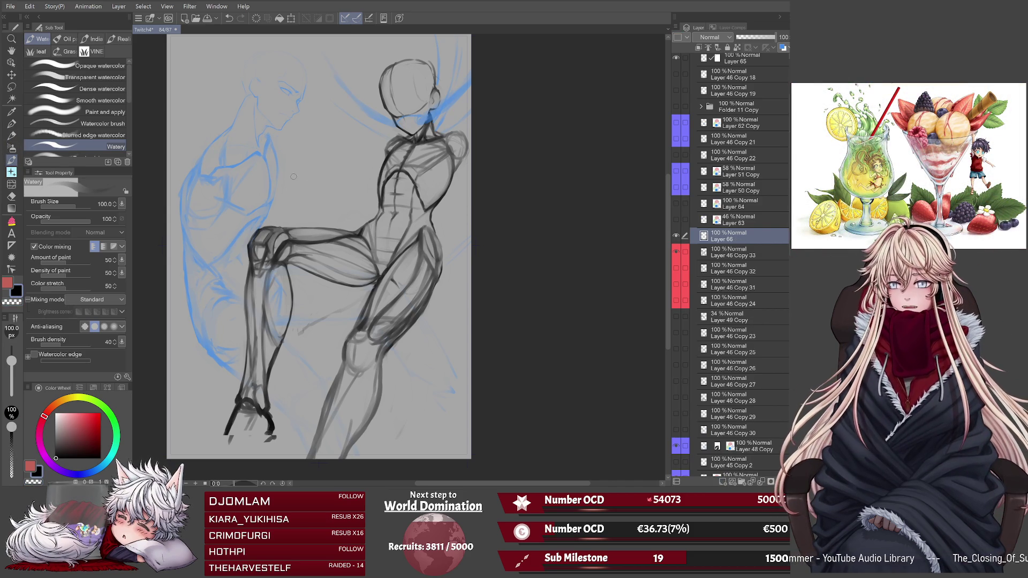
pyautogui.moveTo(292, 175)
pyautogui.mouseDown()
pyautogui.moveTo(310, 182)
pyautogui.moveTo(339, 162)
pyautogui.moveTo(292, 202)
pyautogui.moveTo(337, 196)
pyautogui.mouseUp()
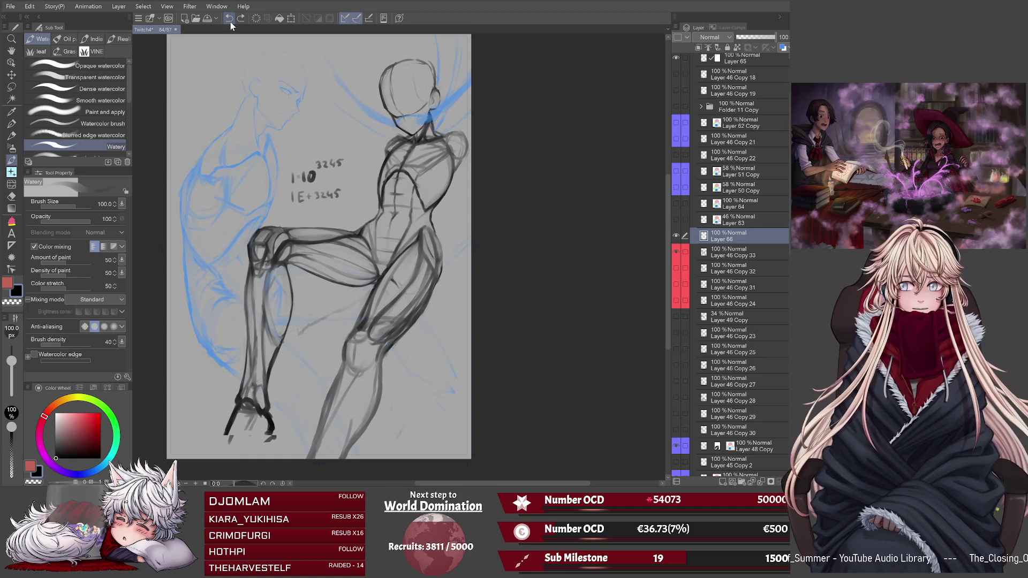
pyautogui.click(299, 217)
pyautogui.moveTo(300, 213); pyautogui.dragTo(299, 221)
pyautogui.moveTo(304, 214)
pyautogui.mouseDown()
pyautogui.moveTo(351, 201)
pyautogui.moveTo(354, 212)
pyautogui.mouseUp()
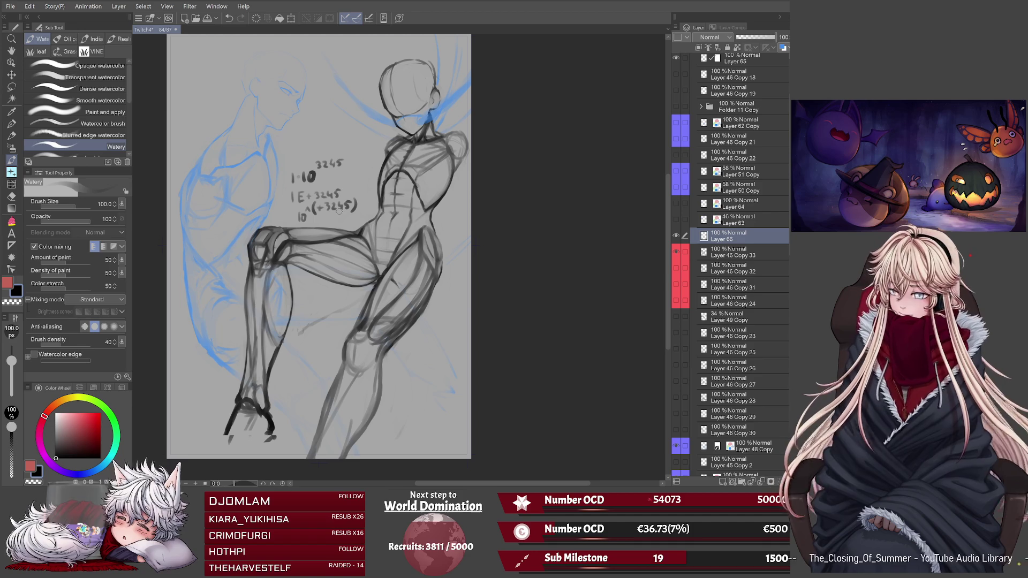
pyautogui.hotkey('ctrl', 'e')
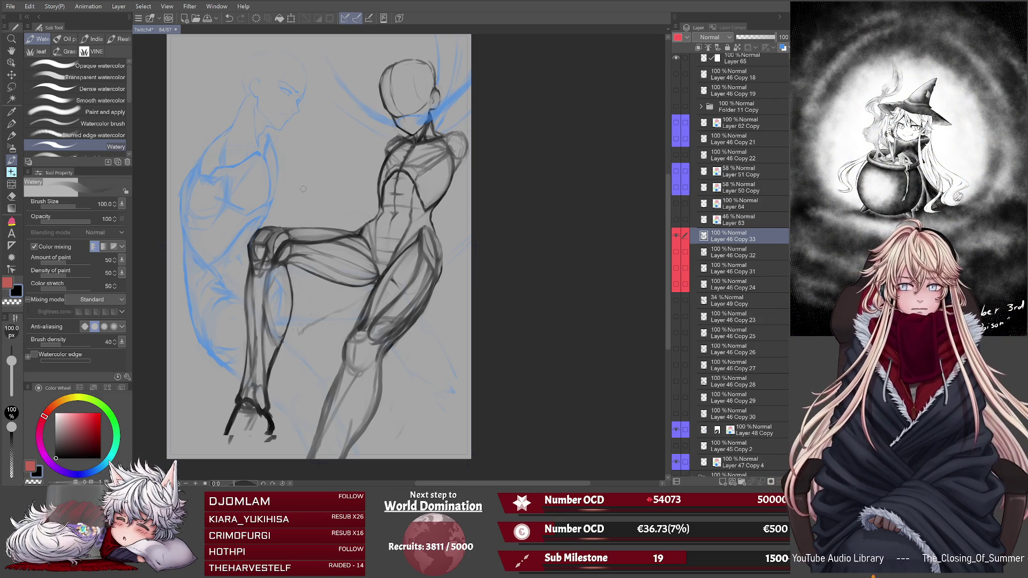
pyautogui.moveTo(302, 200); pyautogui.dragTo(314, 183)
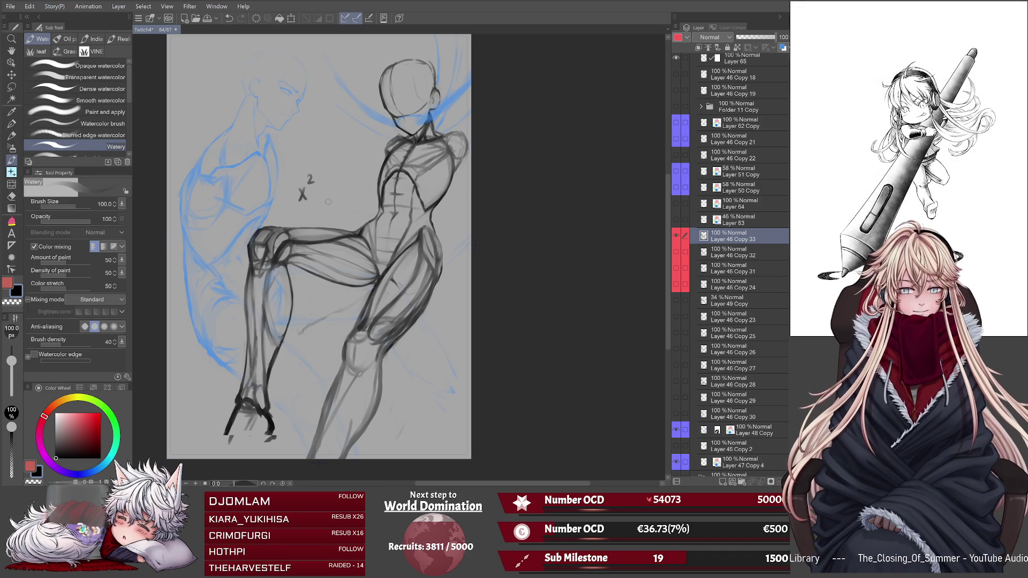
pyautogui.moveTo(325, 166); pyautogui.dragTo(329, 182)
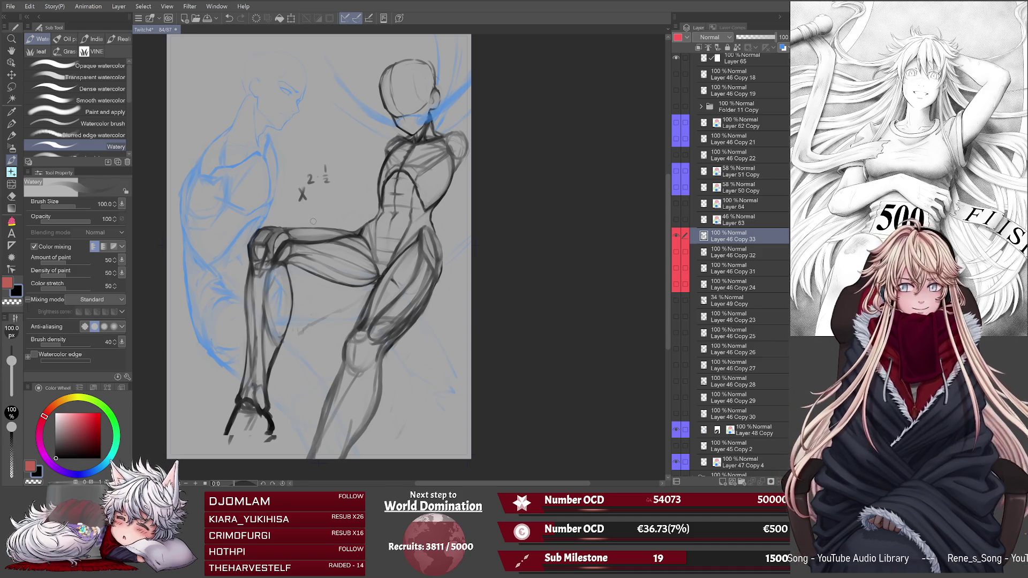
pyautogui.moveTo(302, 216)
pyautogui.mouseDown()
pyautogui.moveTo(309, 226)
pyautogui.moveTo(363, 203)
pyautogui.moveTo(356, 221)
pyautogui.mouseUp()
pyautogui.moveTo(356, 213)
pyautogui.mouseDown()
pyautogui.moveTo(348, 221)
pyautogui.moveTo(374, 201)
pyautogui.moveTo(359, 228)
pyautogui.moveTo(338, 228)
pyautogui.mouseUp()
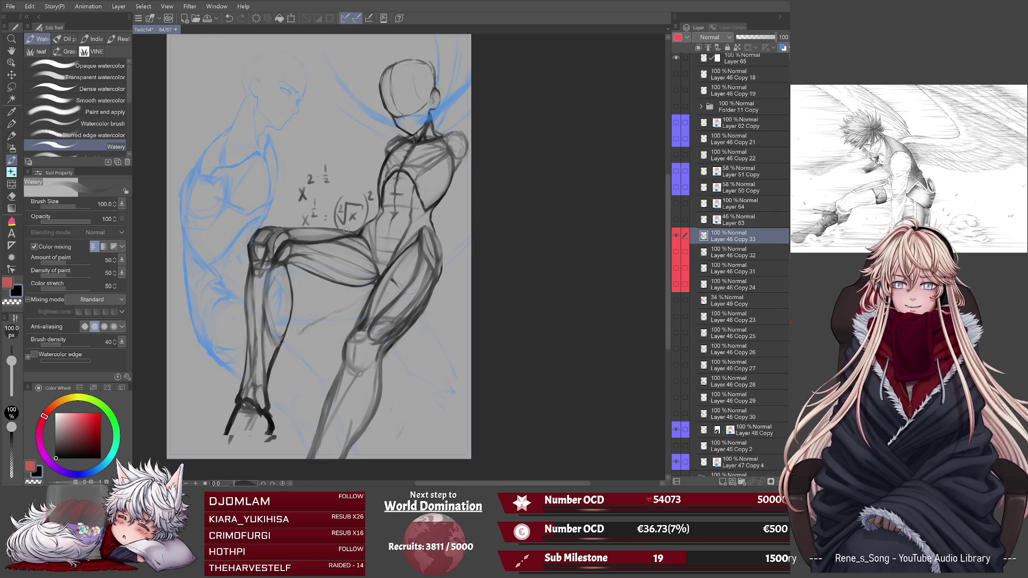
pyautogui.hotkey('ctrl', 'z')
pyautogui.hotkey('ctrl', 'z')
pyautogui.hotkey('ctrl', 'z')
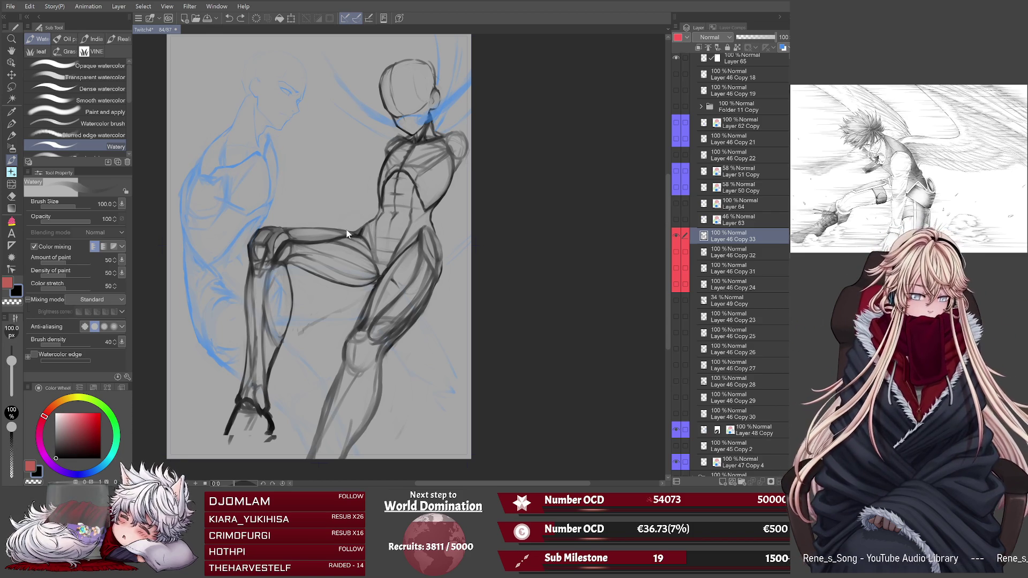
# Save the Twitch4 figure sketch with Ctrl+S.
pyautogui.hotkey('ctrl', 's')
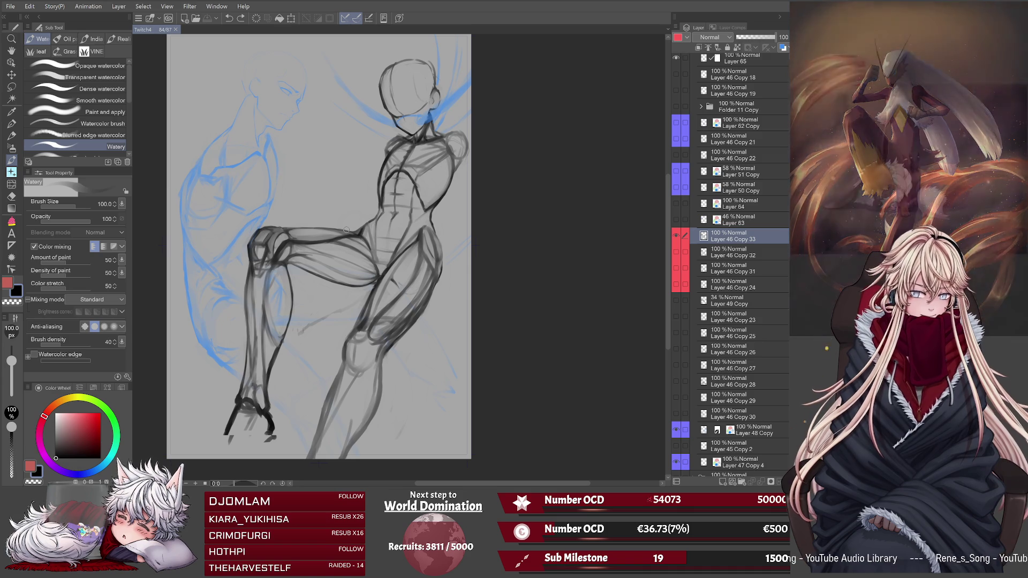
# Darken the lower foot, set brush size 200 with transparent colour, then mirror the view.
pyautogui.moveTo(265, 431); pyautogui.dragTo(276, 420)
pyautogui.press(']')
pyautogui.press(']')
pyautogui.press(']')
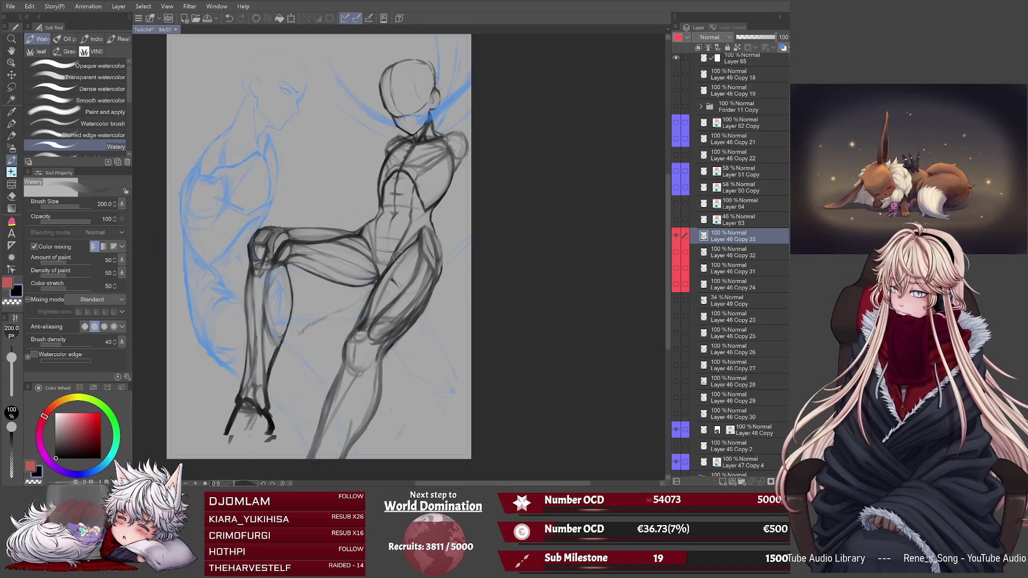
pyautogui.press('c')
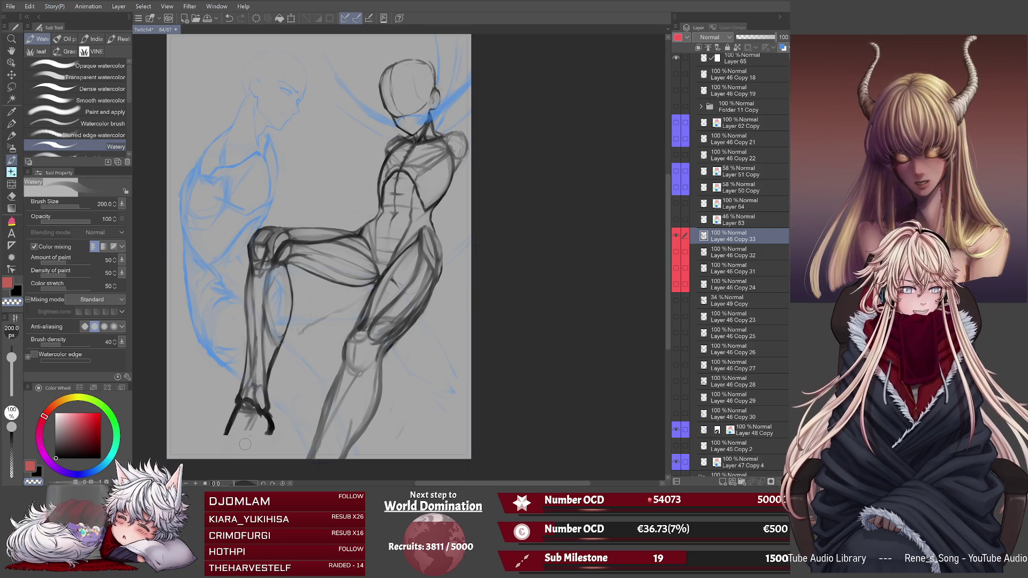
pyautogui.press('h')
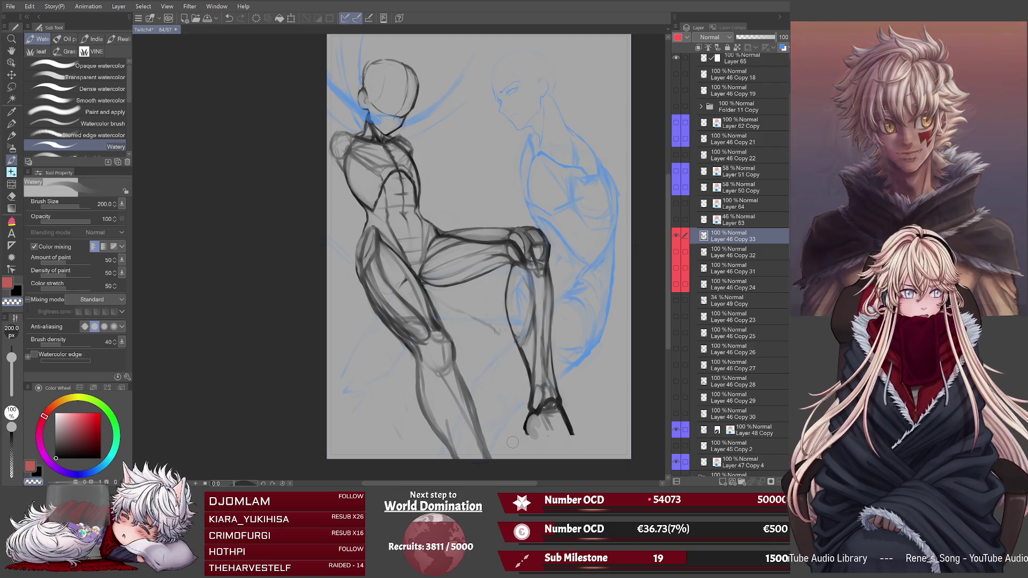
# Unmirror the view and paint dark strokes along the hanging foot's sole and toe.
pyautogui.press('h')
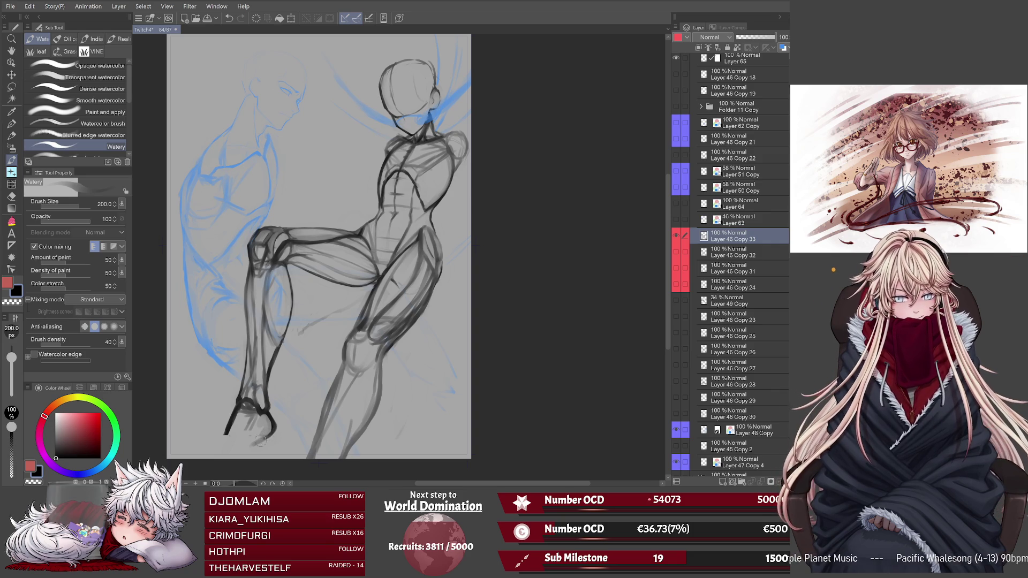
pyautogui.moveTo(261, 451)
pyautogui.mouseDown()
pyautogui.moveTo(277, 433)
pyautogui.moveTo(262, 441)
pyautogui.mouseUp()
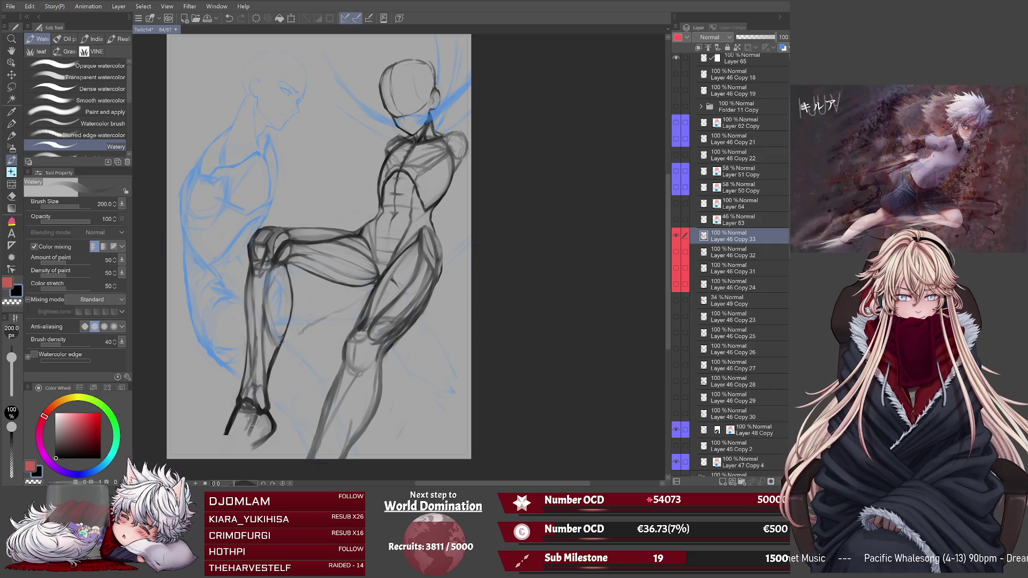
pyautogui.moveTo(256, 413)
pyautogui.mouseDown()
pyautogui.moveTo(239, 451)
pyautogui.moveTo(229, 423)
pyautogui.moveTo(236, 449)
pyautogui.mouseUp()
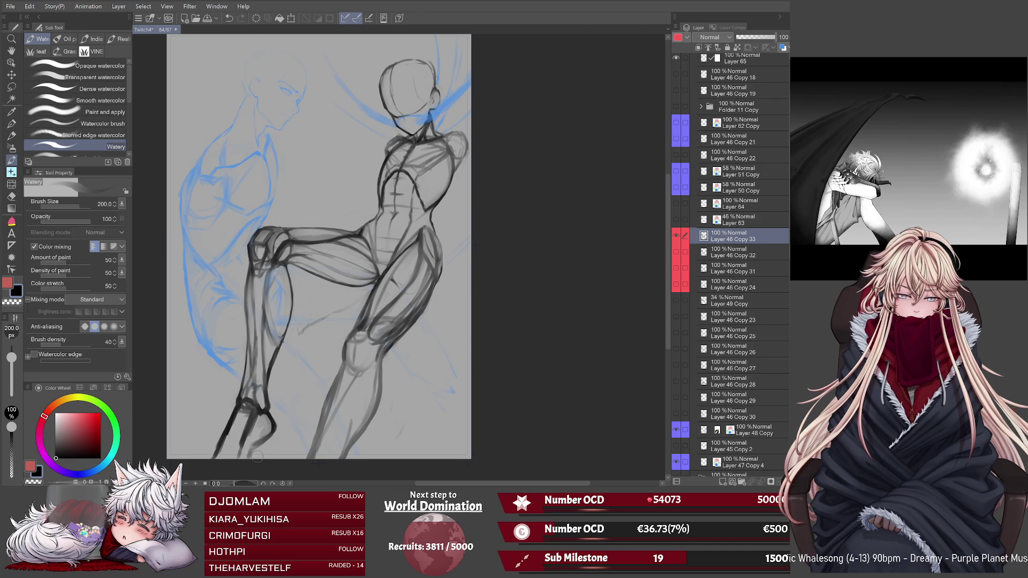
# Switch the brush to transparent colour and save the Twitch4 sketch.
pyautogui.click(11, 303)
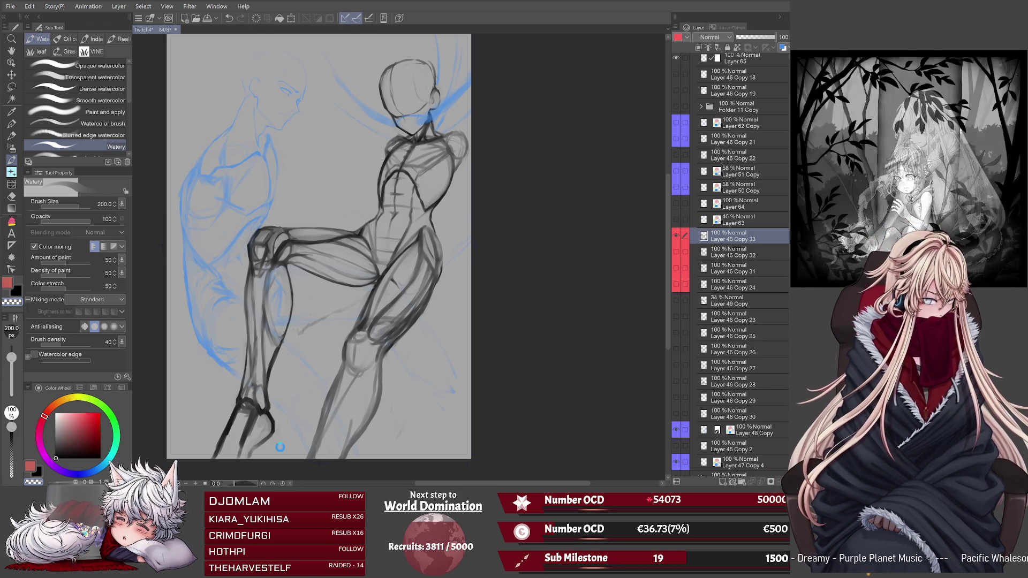
pyautogui.hotkey('ctrl', 's')
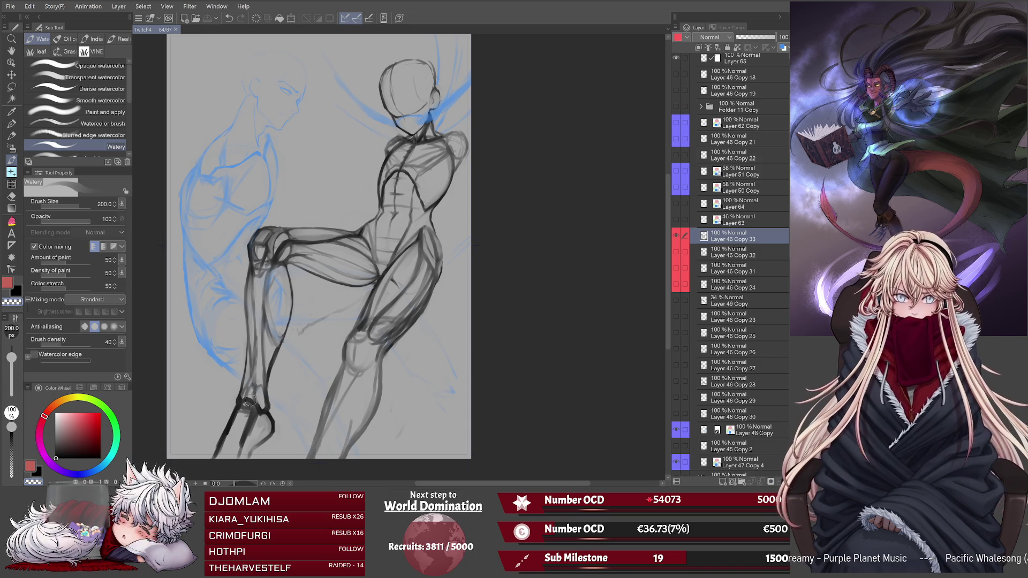
# Paint two Watery brush strokes adjusting shading on the standing leg's ankle and foot.
pyautogui.moveTo(237, 413); pyautogui.dragTo(231, 426)
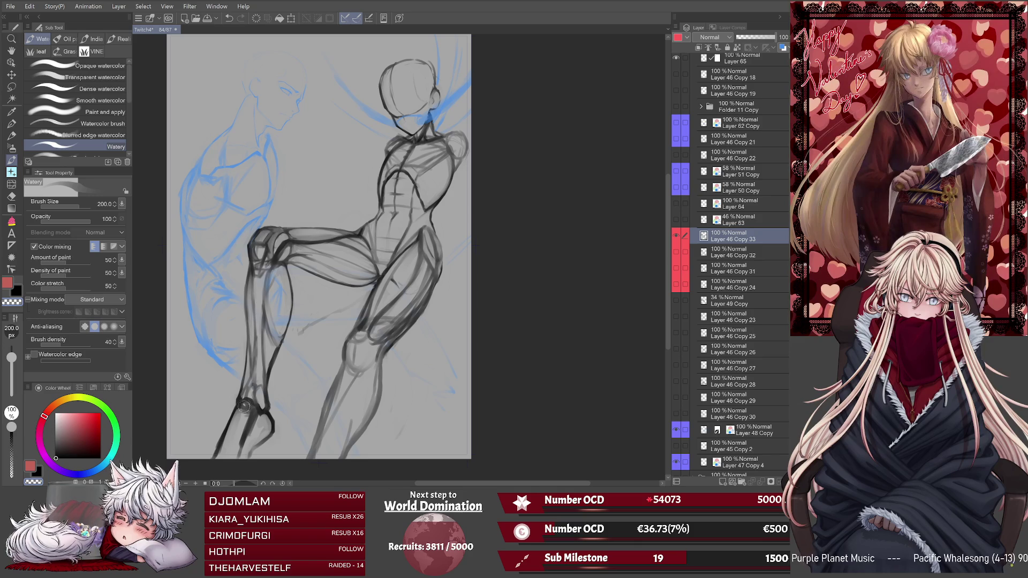
pyautogui.moveTo(244, 407); pyautogui.dragTo(246, 417)
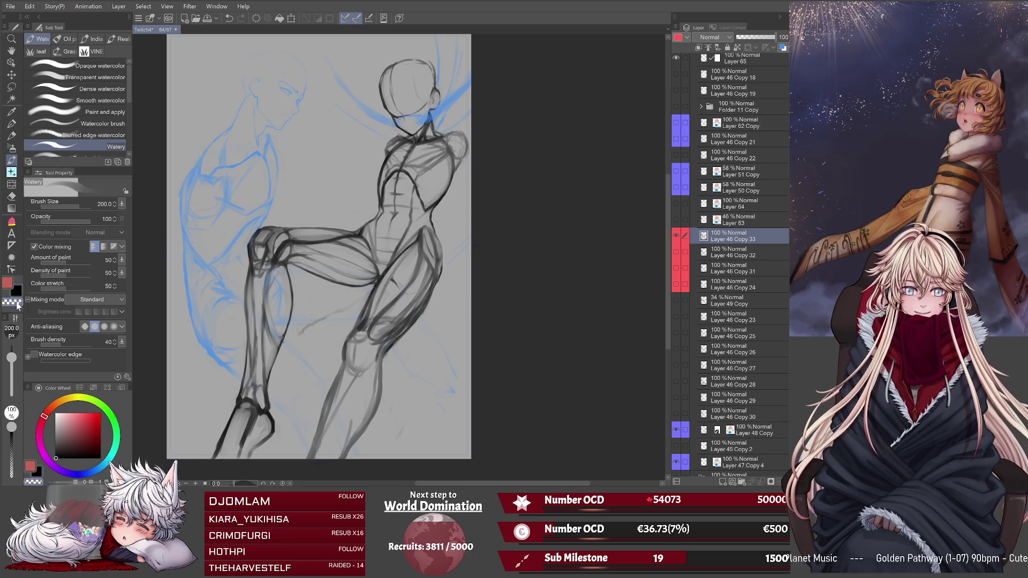
# Flip the canvas view horizontally to check the figure mirrored.
pyautogui.press('h')
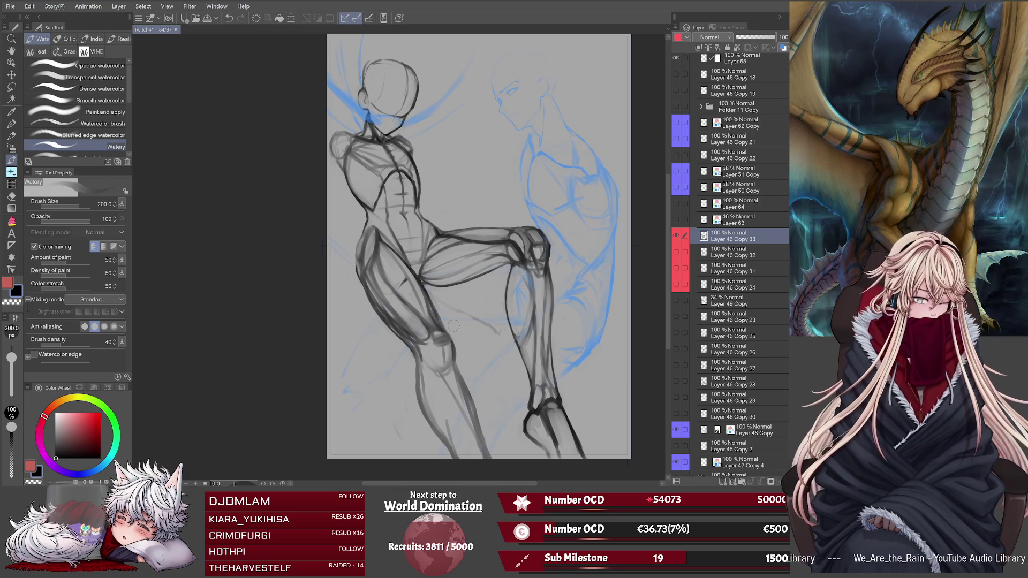
# Undo the last stroke and repaint the standing knee with short, dark watery strokes.
pyautogui.hotkey('ctrl', 'z')
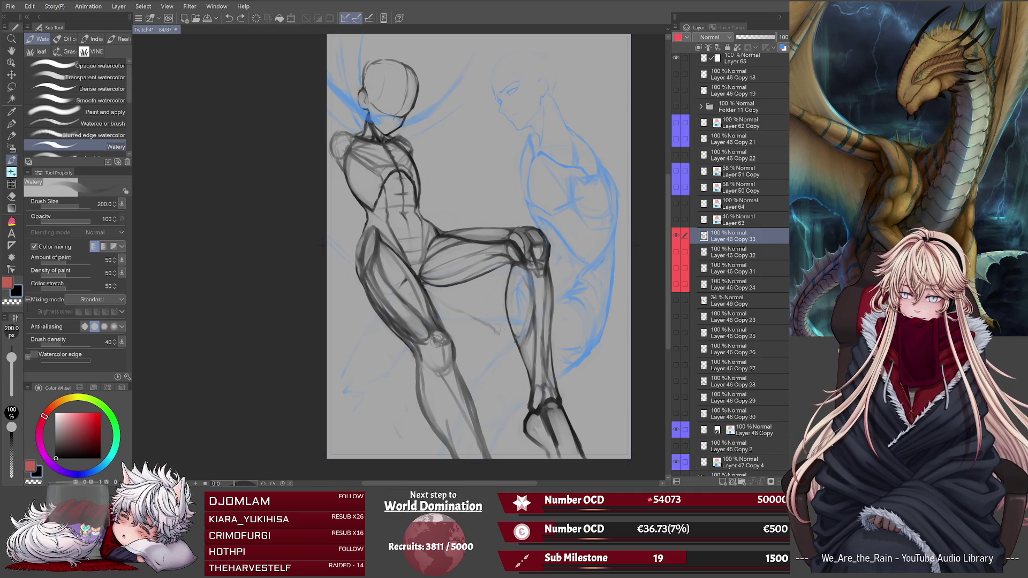
pyautogui.click(444, 340)
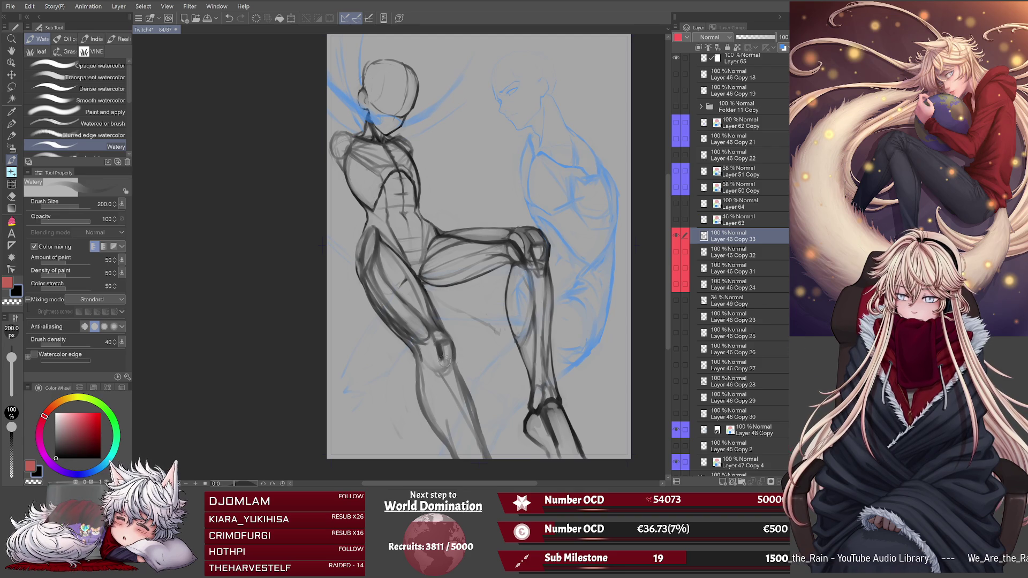
pyautogui.moveTo(453, 358); pyautogui.dragTo(440, 366)
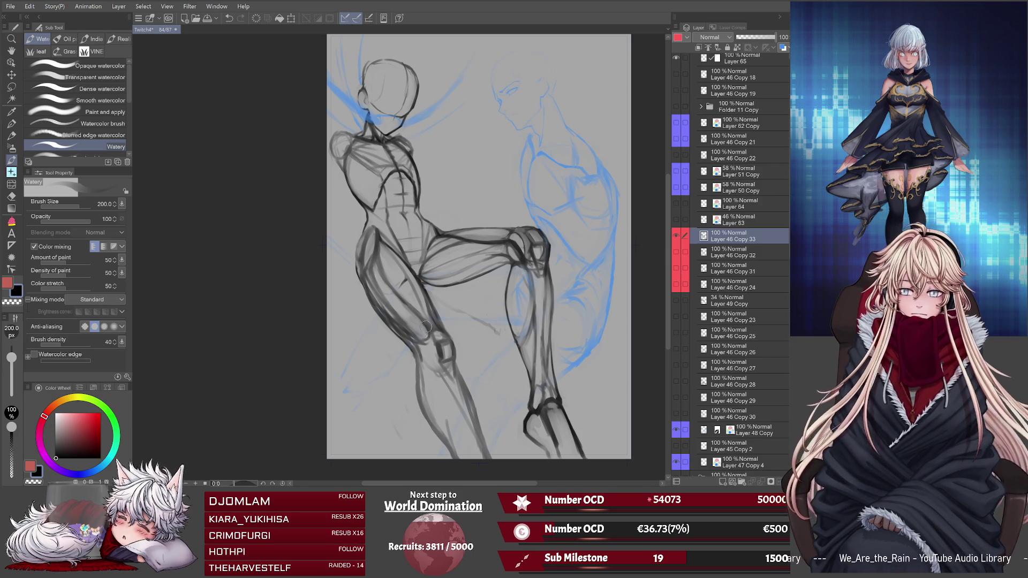
pyautogui.moveTo(398, 321)
pyautogui.mouseDown()
pyautogui.moveTo(423, 342)
pyautogui.moveTo(423, 358)
pyautogui.moveTo(434, 353)
pyautogui.mouseUp()
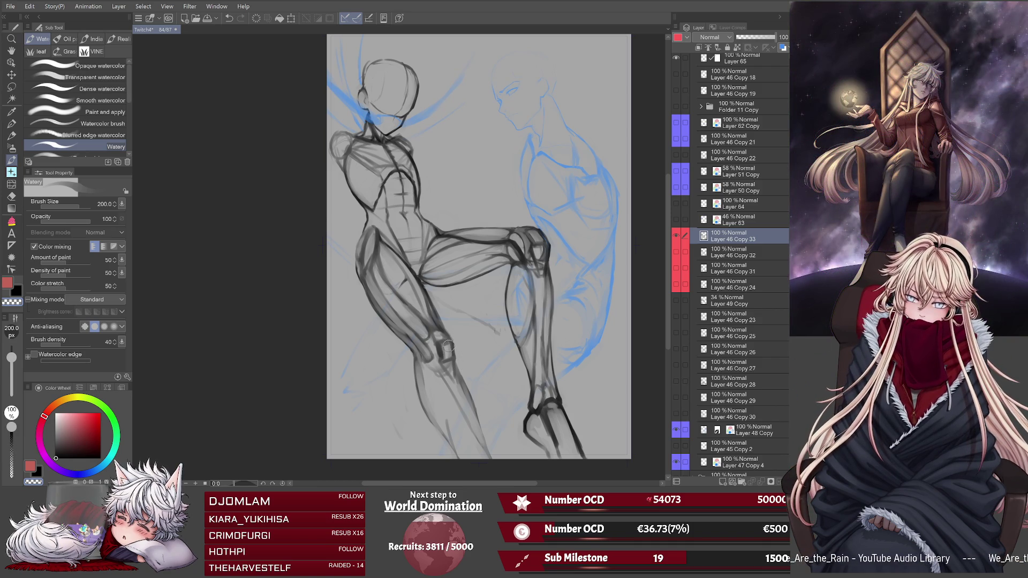
# Strengthen the shin and knee lines in grey, then save the drawing.
pyautogui.moveTo(447, 356)
pyautogui.mouseDown()
pyautogui.moveTo(443, 345)
pyautogui.moveTo(451, 353)
pyautogui.mouseUp()
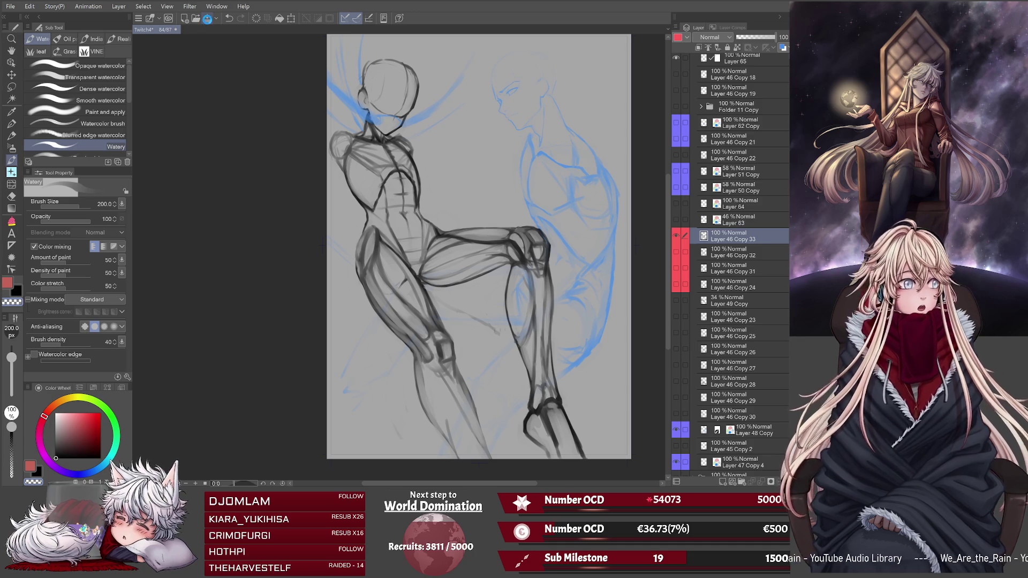
pyautogui.click(207, 18)
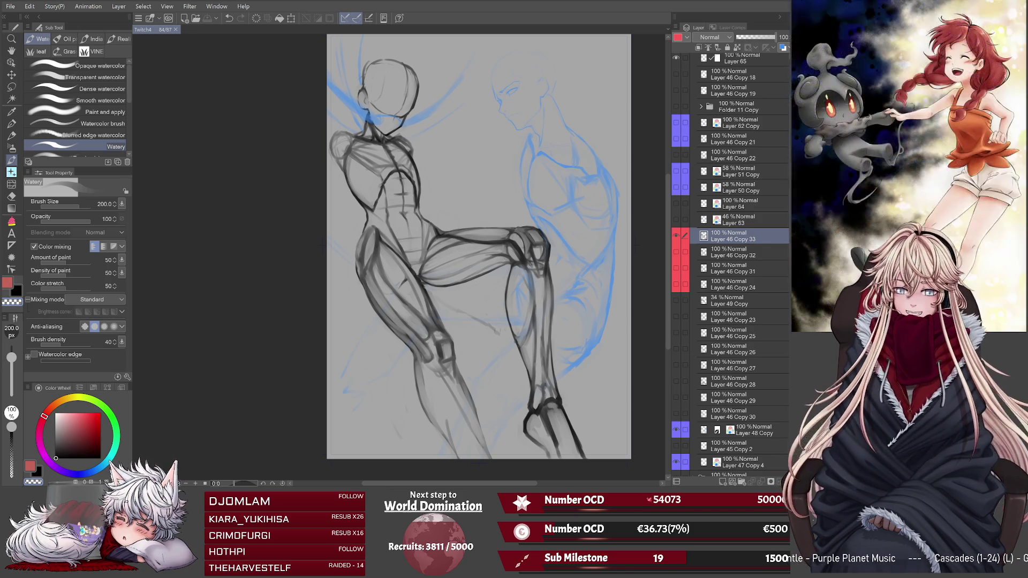
# Shade the standing lower leg with grey watery strokes down to the ankle.
pyautogui.scroll(-2, 664, 220)
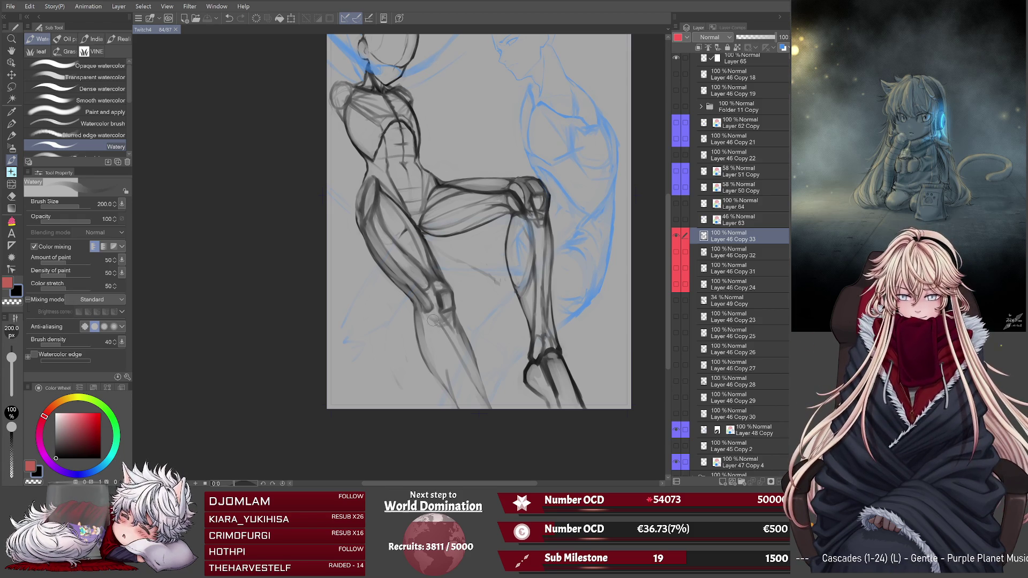
pyautogui.moveTo(433, 321); pyautogui.dragTo(469, 375)
pyautogui.moveTo(450, 338); pyautogui.dragTo(483, 394)
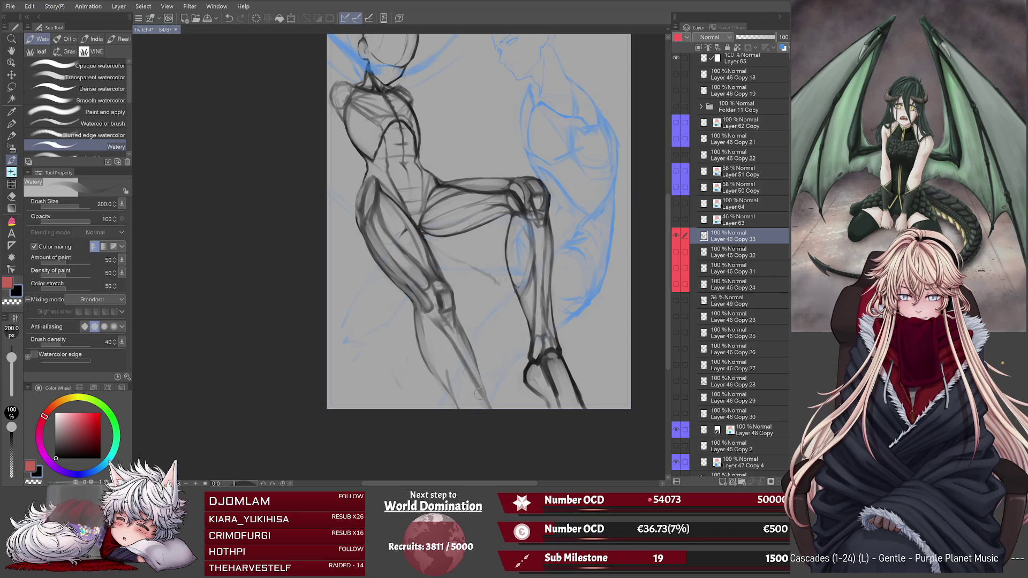
pyautogui.moveTo(444, 336); pyautogui.dragTo(486, 399)
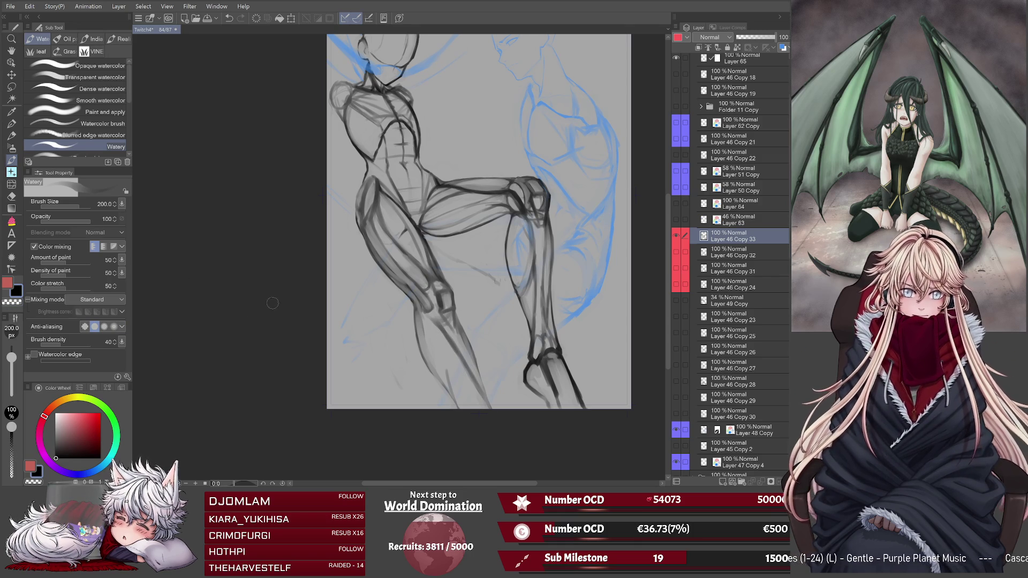
# Try lightening the leg lines with transparent colour, undo it, and mirror the view to check proportions.
pyautogui.click(18, 302)
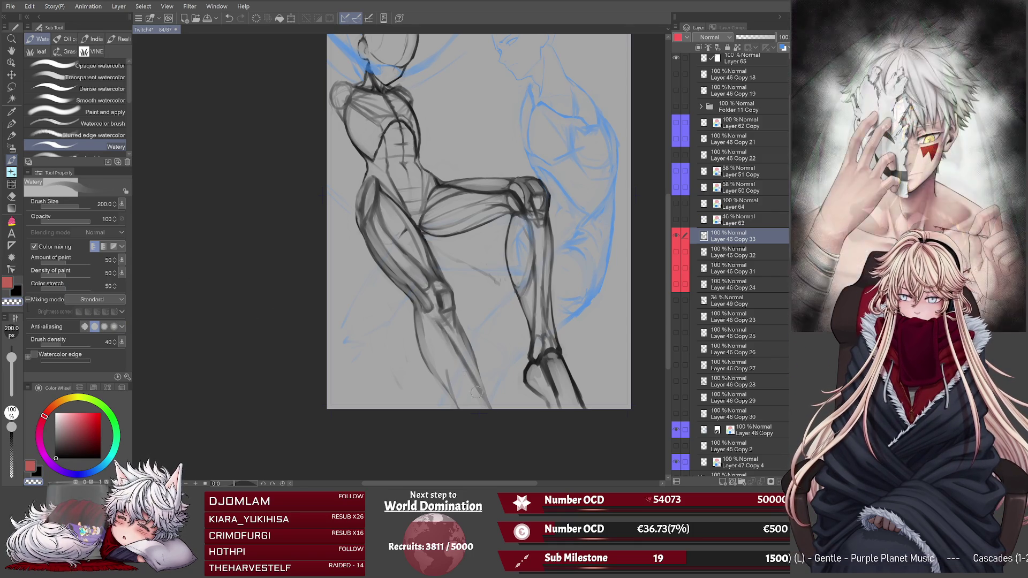
pyautogui.moveTo(436, 325); pyautogui.dragTo(459, 363)
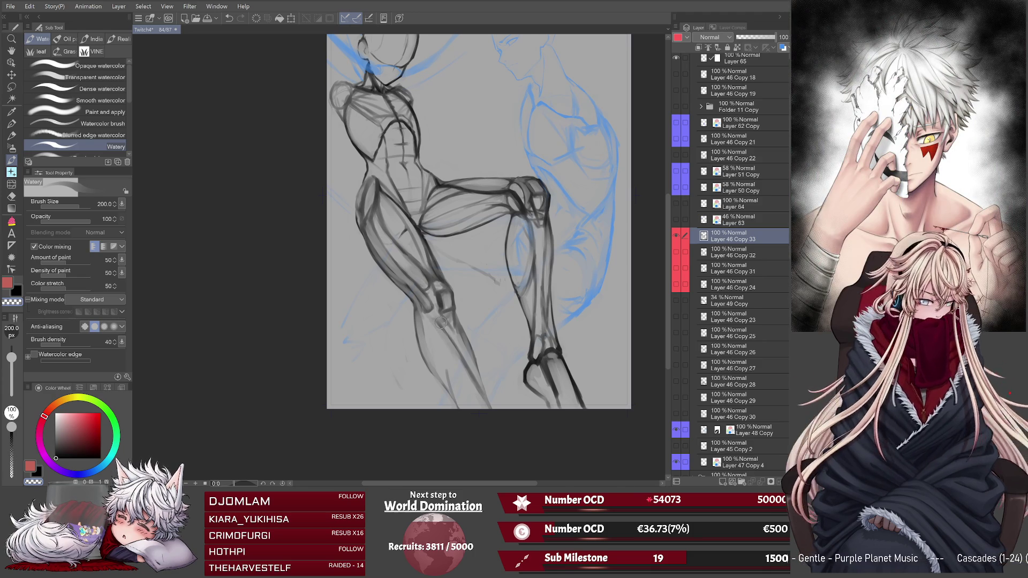
pyautogui.hotkey('ctrl', 'z')
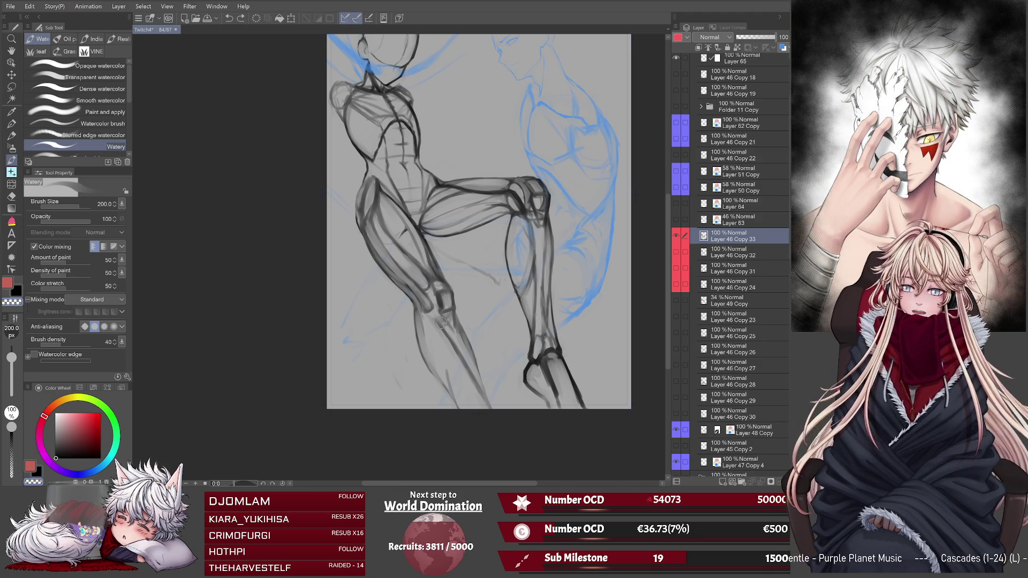
pyautogui.press('h')
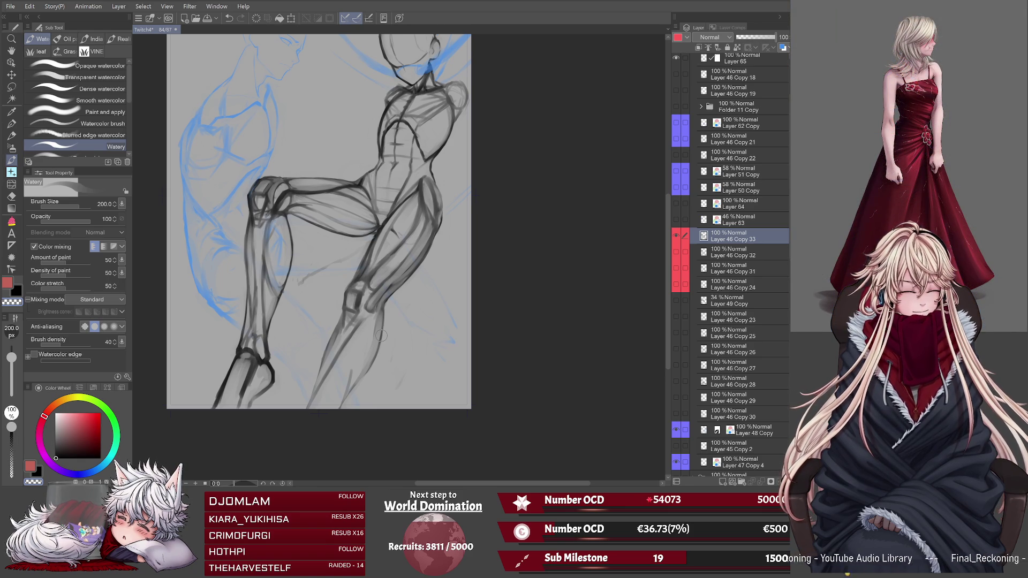
# Flip the canvas view back to its normal, unmirrored orientation.
pyautogui.press('h')
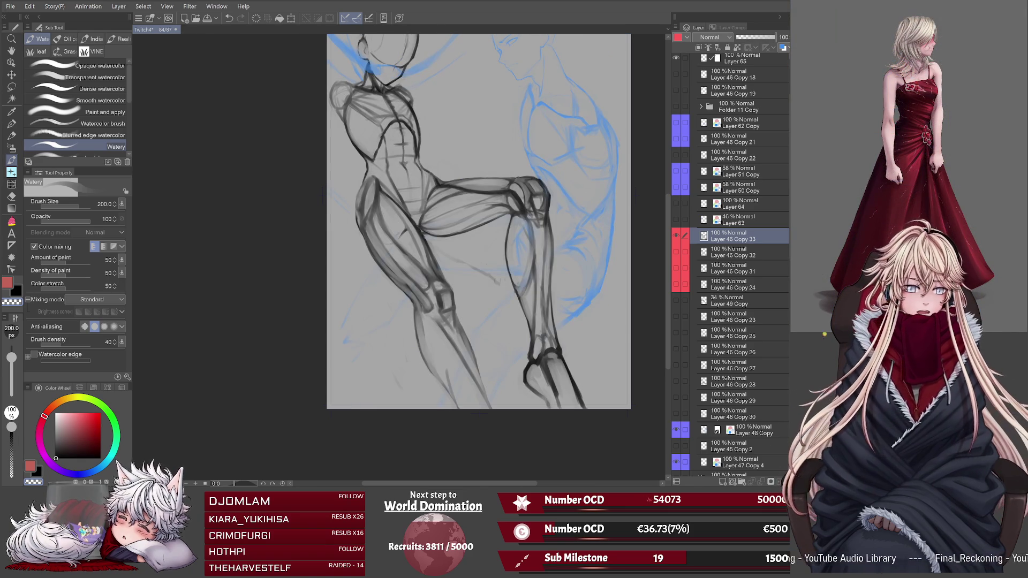
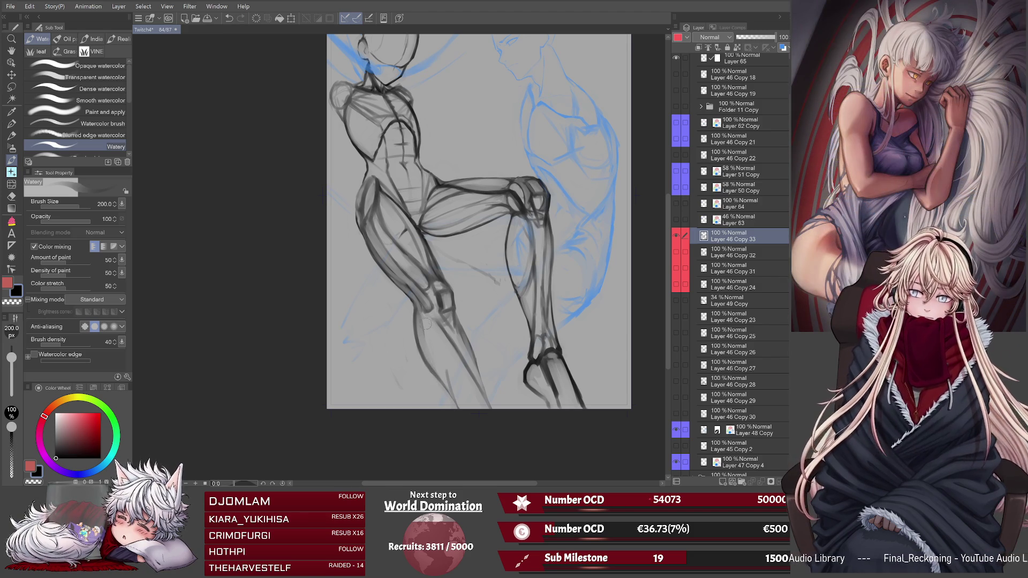
# Paint dark Watery watercolour strokes down the standing leg's shin, then a lighter wash on the lower shin.
pyautogui.moveTo(423, 320); pyautogui.dragTo(432, 347)
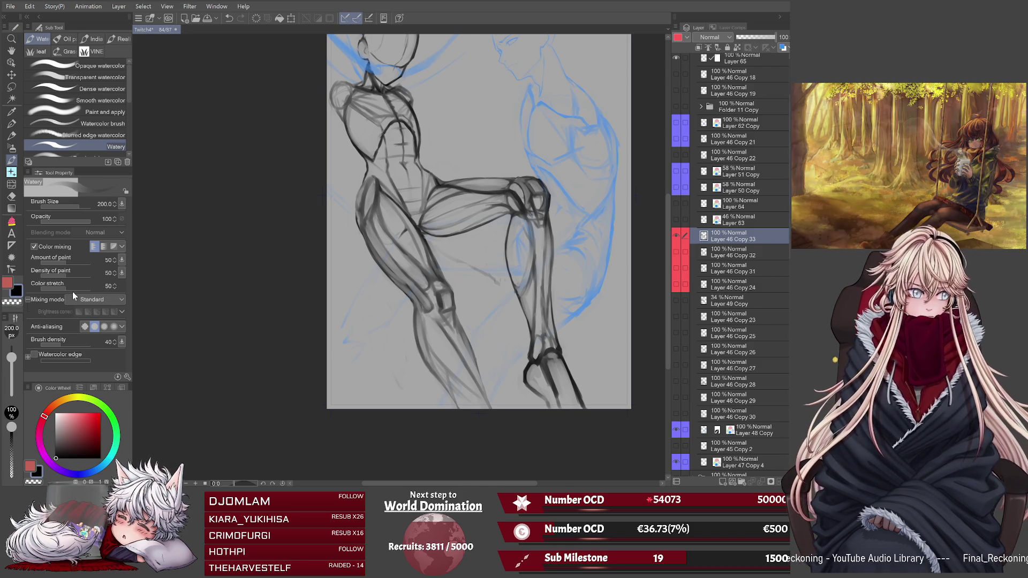
pyautogui.moveTo(429, 322); pyautogui.dragTo(442, 373)
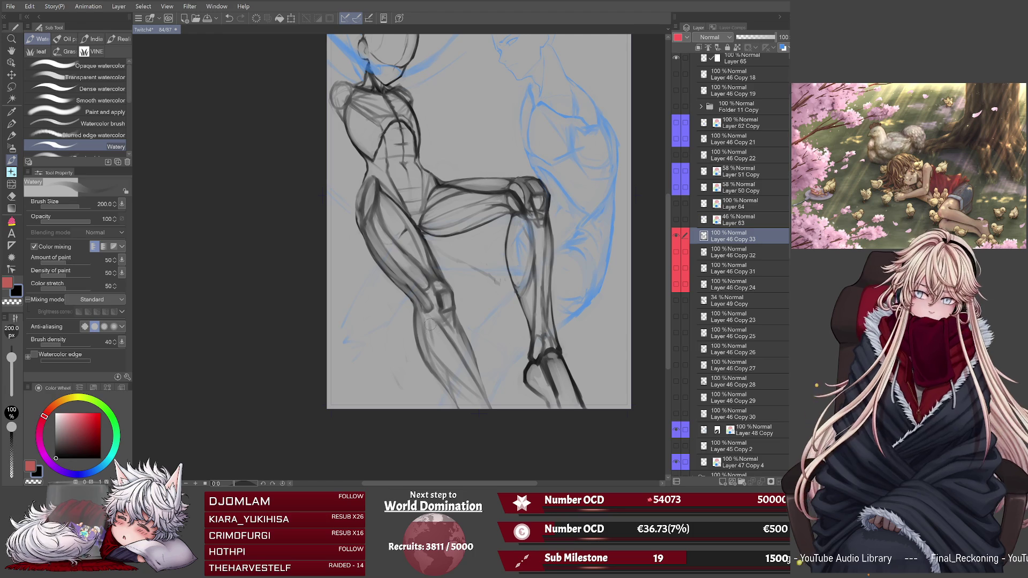
pyautogui.moveTo(435, 351); pyautogui.dragTo(464, 395)
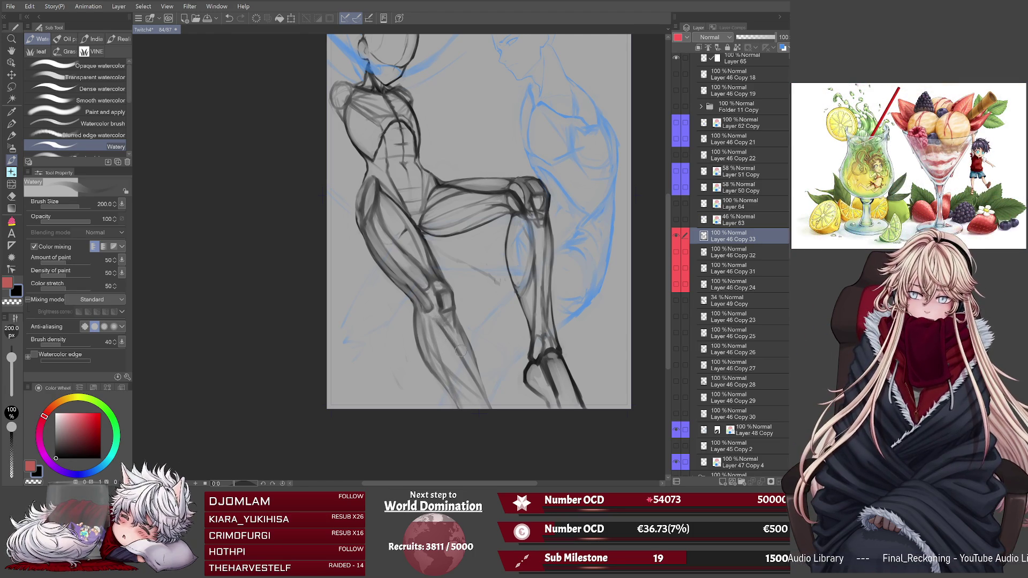
pyautogui.moveTo(445, 325); pyautogui.dragTo(472, 374)
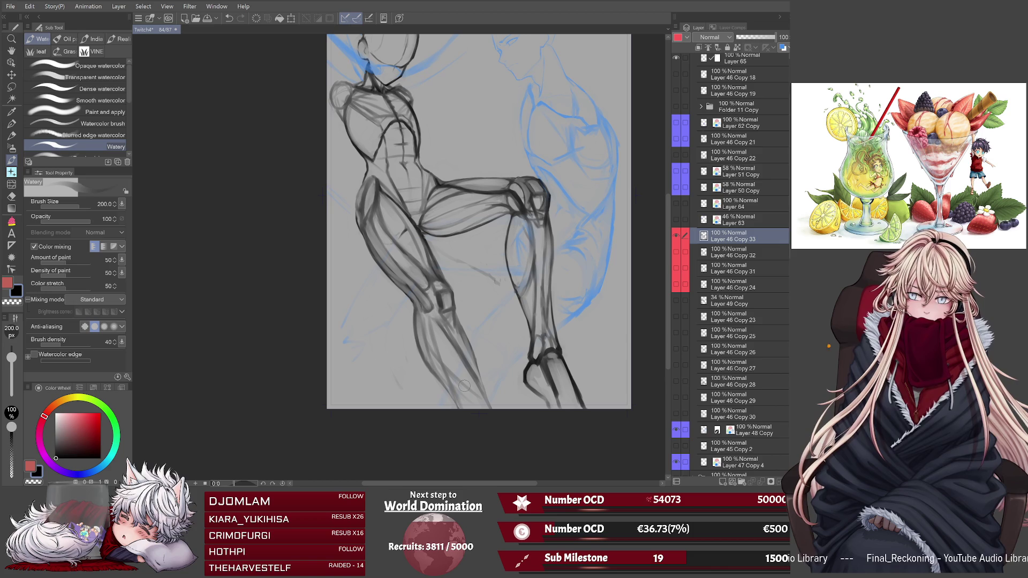
pyautogui.moveTo(439, 332); pyautogui.dragTo(481, 390)
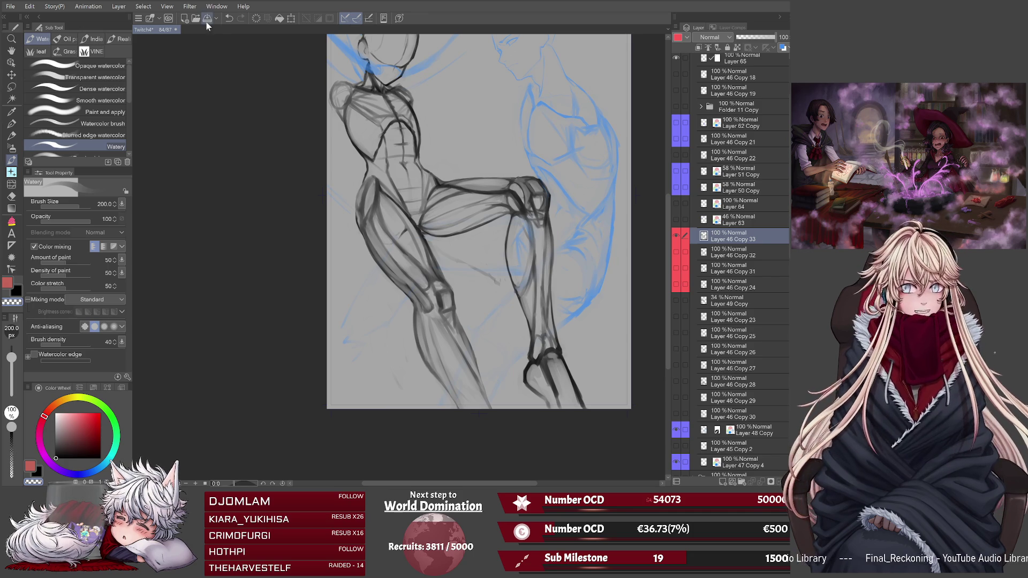
# Save the figure sketch.
pyautogui.click(210, 20)
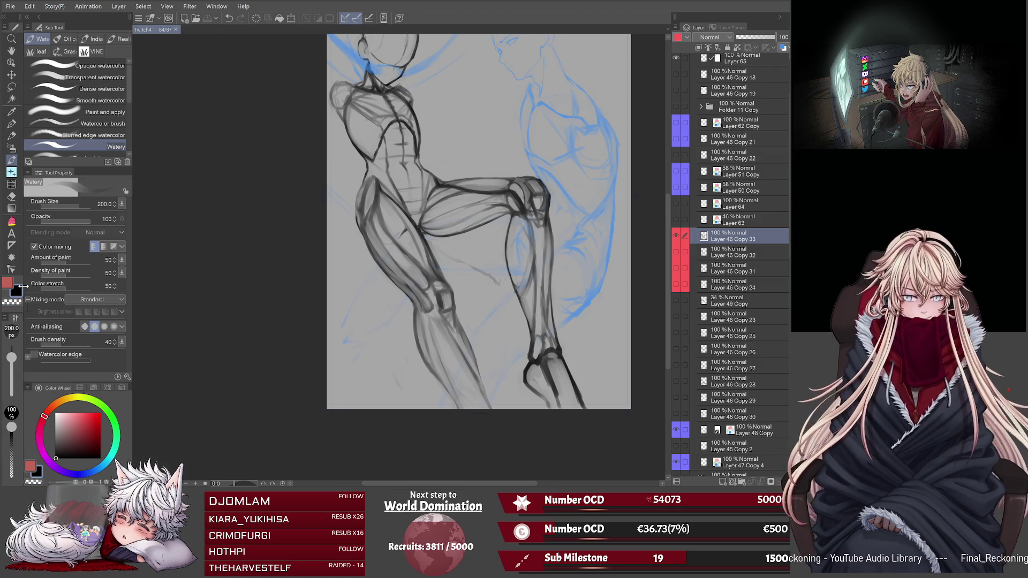
# Brush faint dark strokes along the standing lower leg.
pyautogui.moveTo(434, 326)
pyautogui.mouseDown()
pyautogui.moveTo(441, 369)
pyautogui.moveTo(465, 402)
pyautogui.mouseUp()
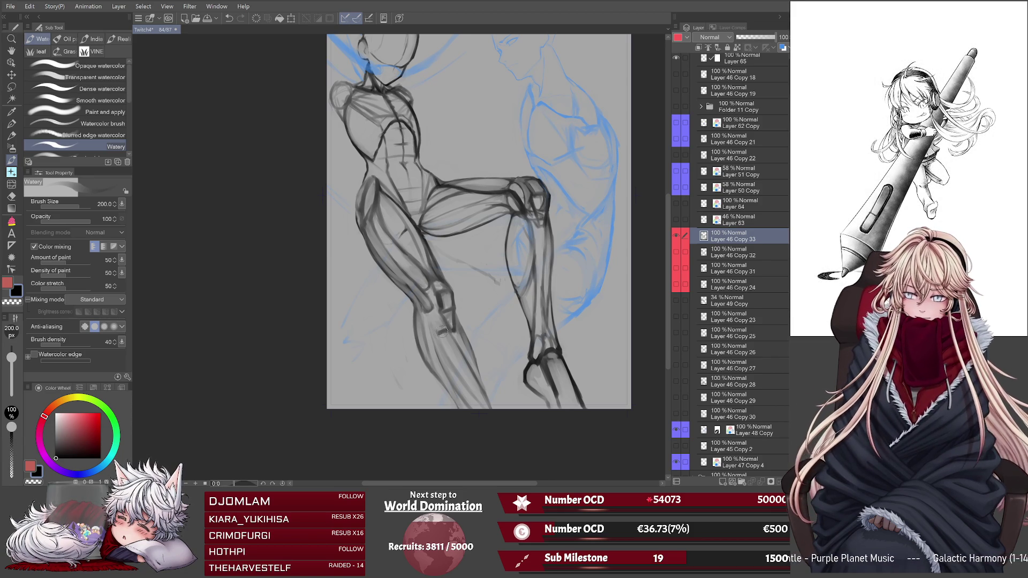
# Darken the shading under the knee and lower shin, then erase stray sketch lines near the knee with transparent colour.
pyautogui.moveTo(442, 332)
pyautogui.mouseDown()
pyautogui.moveTo(450, 328)
pyautogui.moveTo(420, 325)
pyautogui.mouseUp()
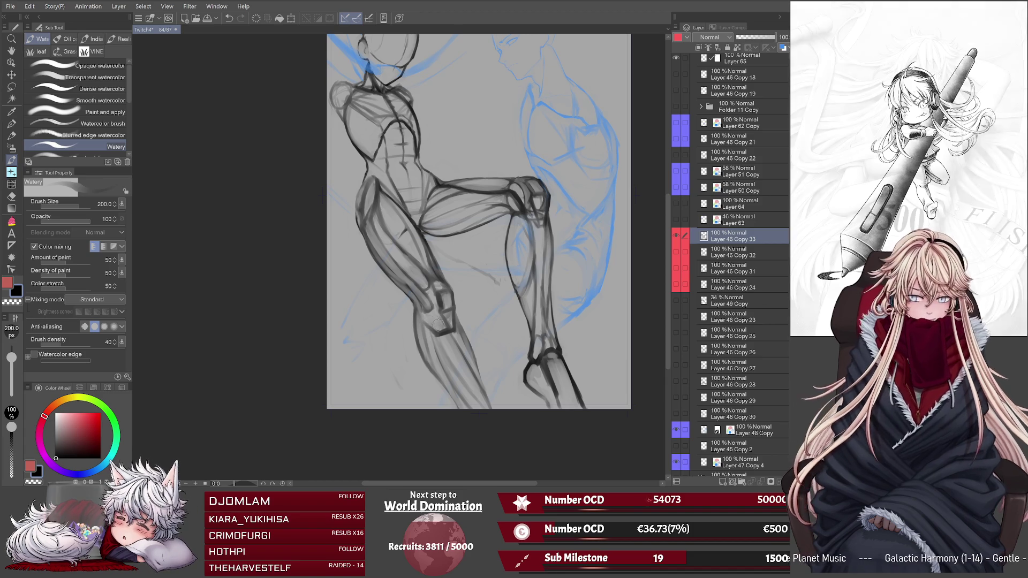
pyautogui.moveTo(432, 371); pyautogui.dragTo(460, 409)
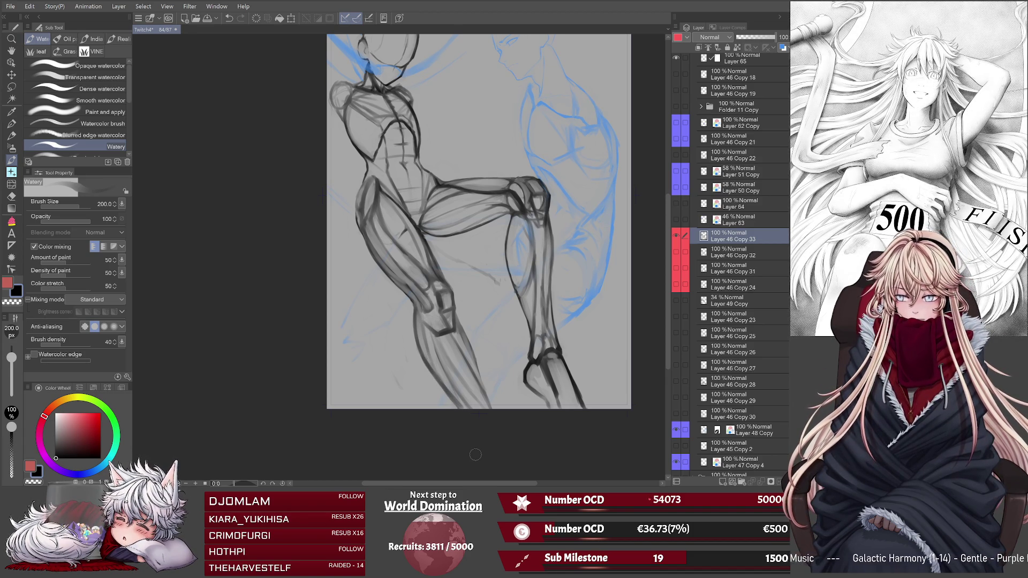
pyautogui.click(11, 301)
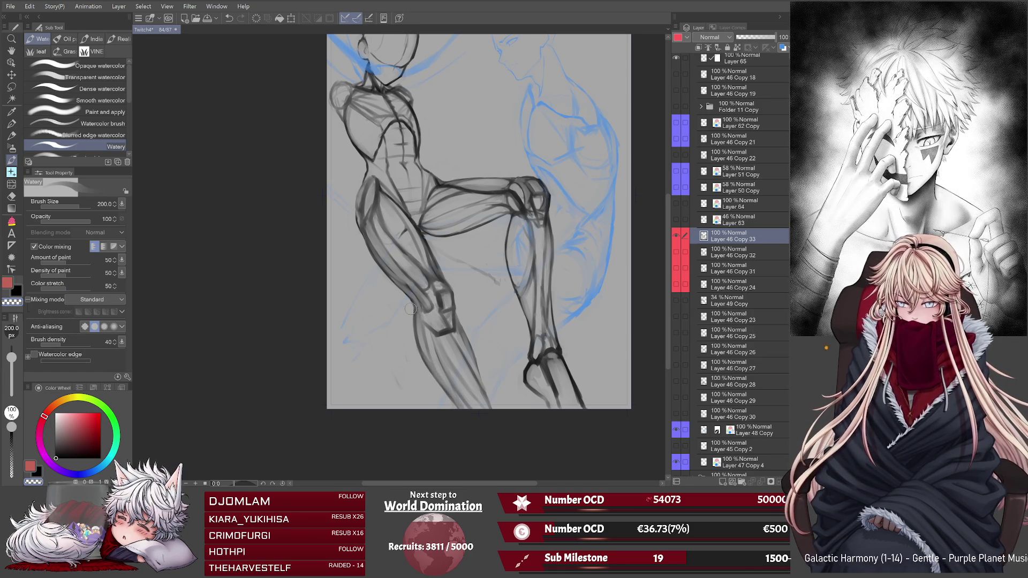
pyautogui.moveTo(411, 310); pyautogui.dragTo(430, 375)
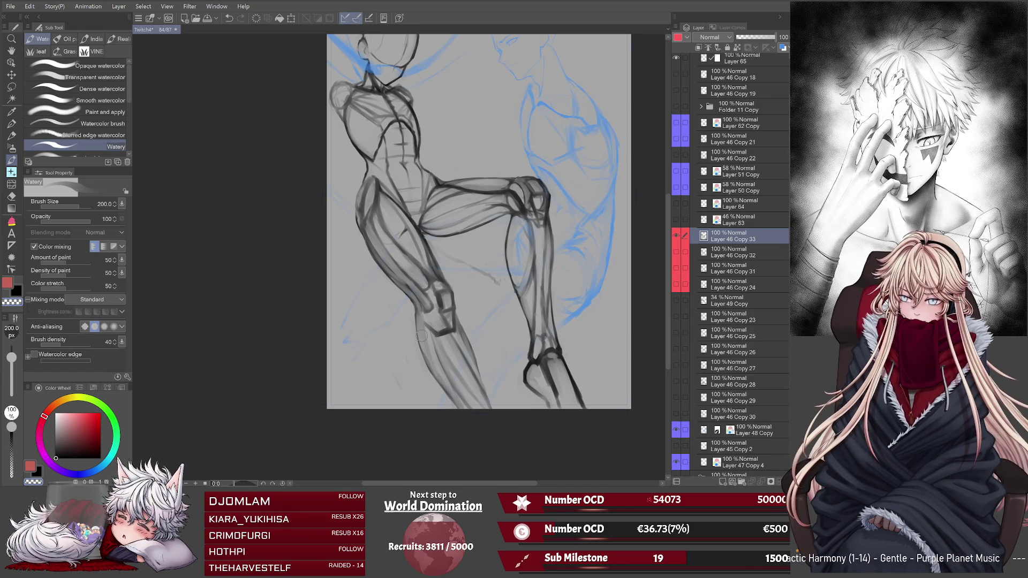
pyautogui.moveTo(421, 335); pyautogui.dragTo(450, 334)
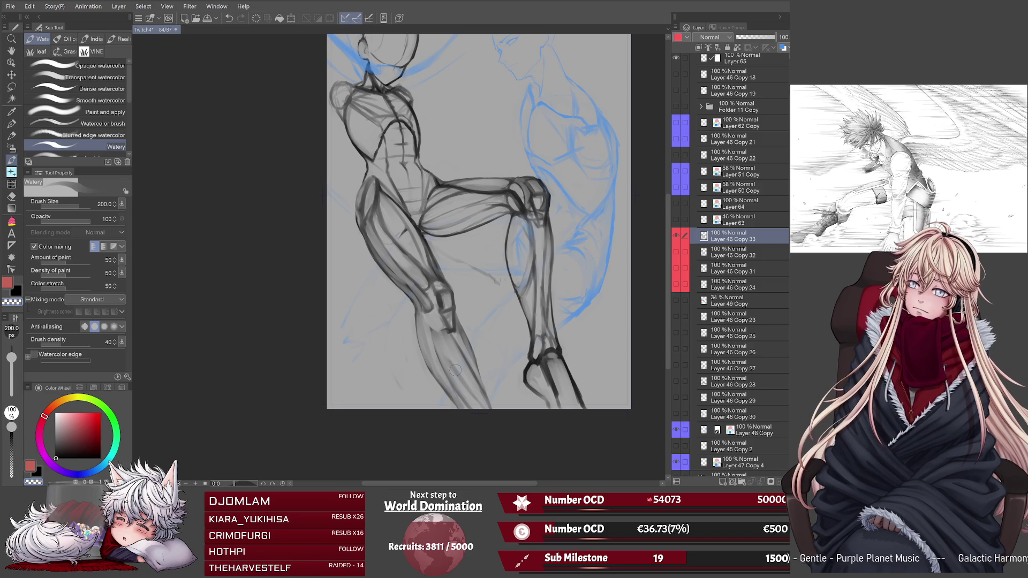
pyautogui.press('h')
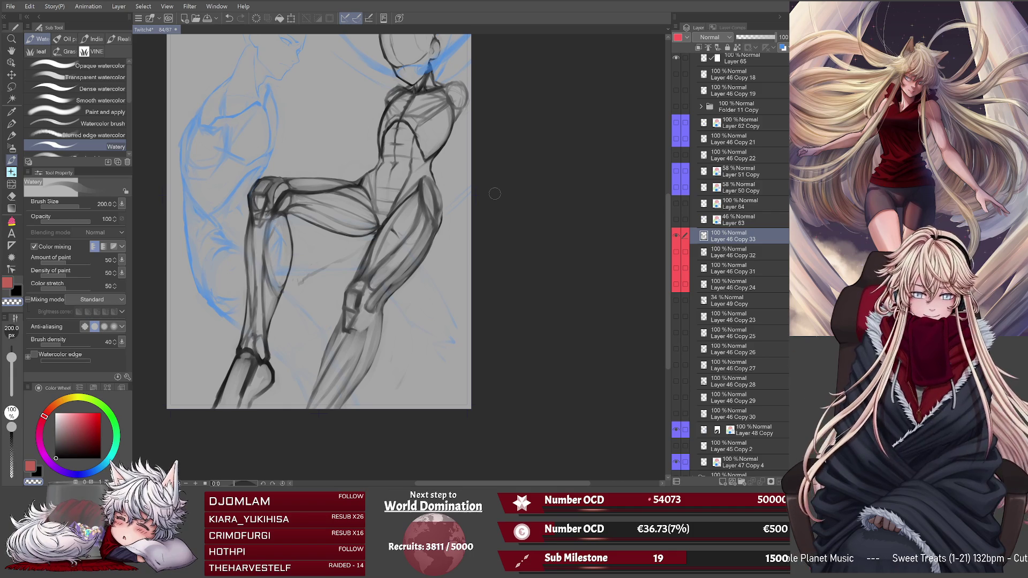
pyautogui.press('h')
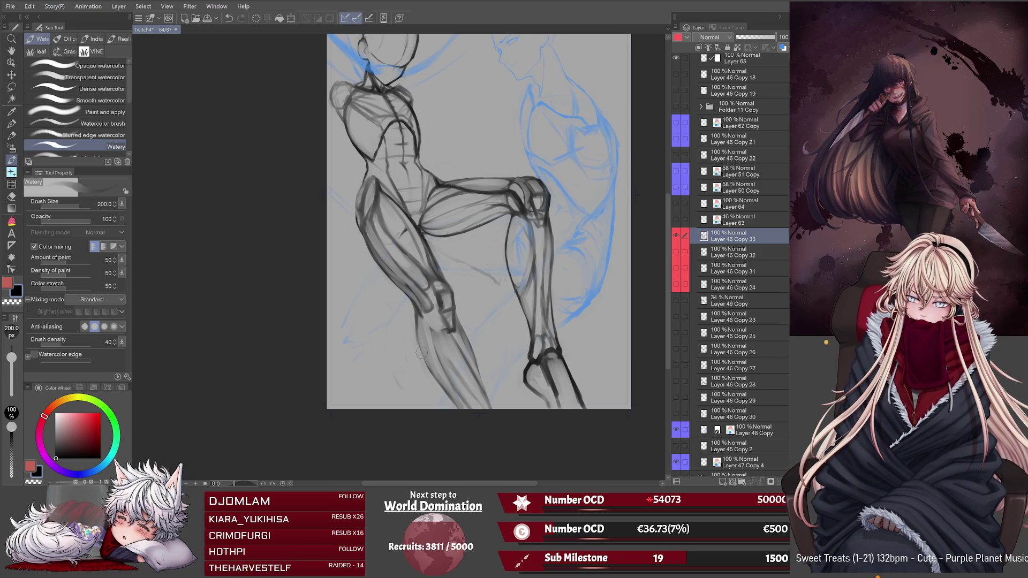
# Strengthen the standing leg's outer contour with dark strokes and add a black wash on the lower leg.
pyautogui.moveTo(424, 343); pyautogui.dragTo(438, 385)
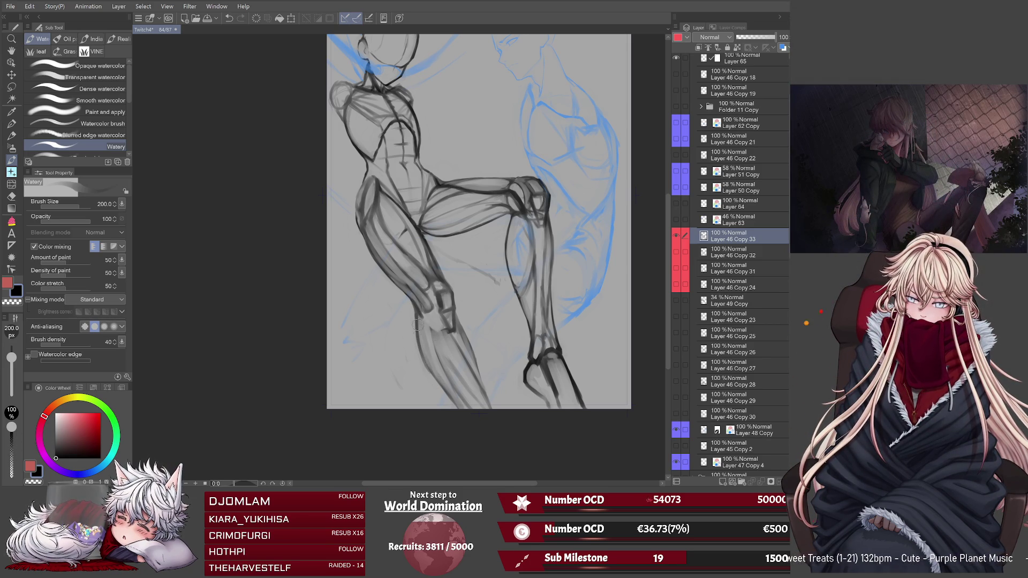
pyautogui.moveTo(416, 323); pyautogui.dragTo(436, 376)
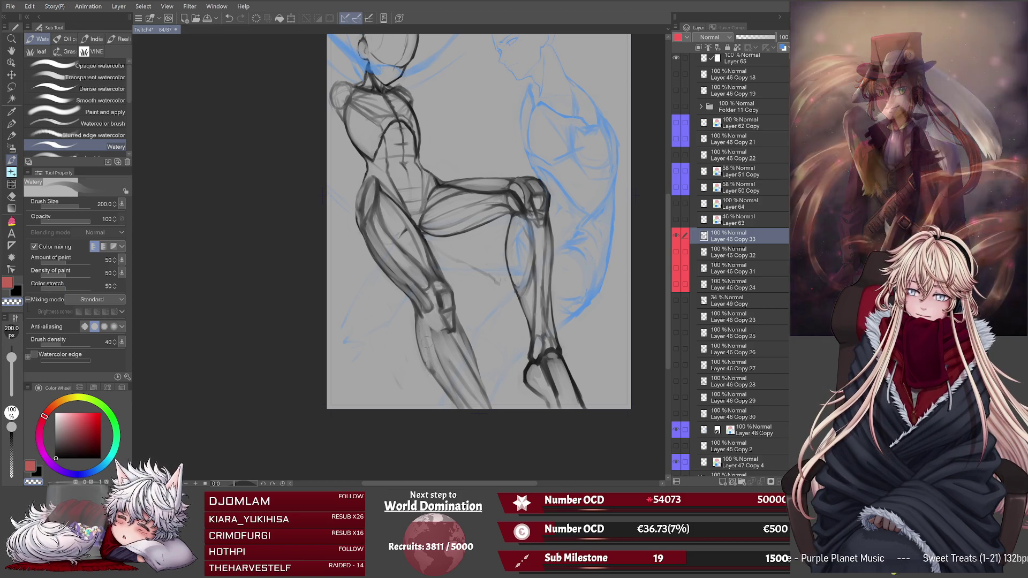
pyautogui.click(21, 291)
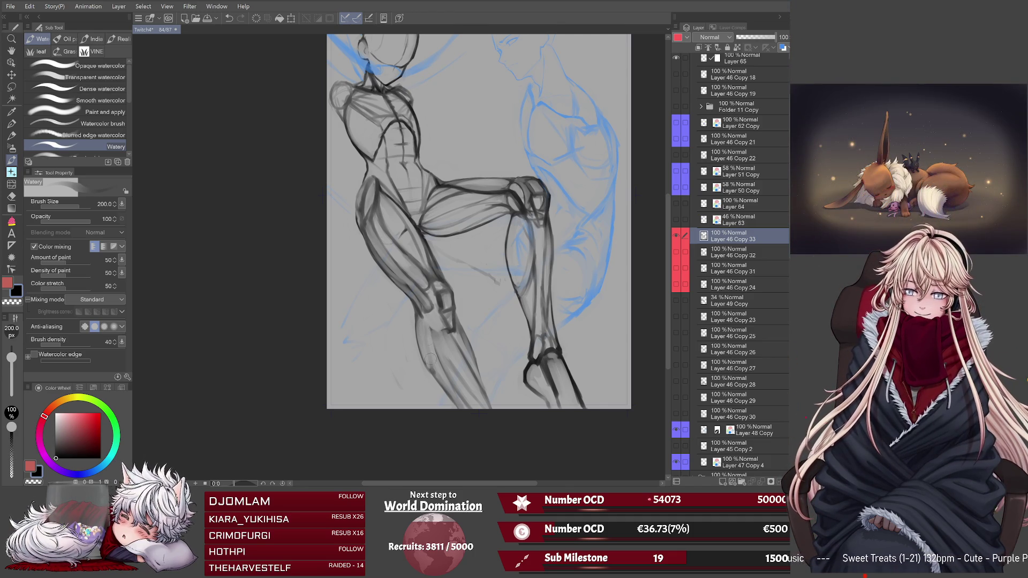
pyautogui.moveTo(431, 364)
pyautogui.mouseDown()
pyautogui.moveTo(428, 342)
pyautogui.moveTo(435, 377)
pyautogui.mouseUp()
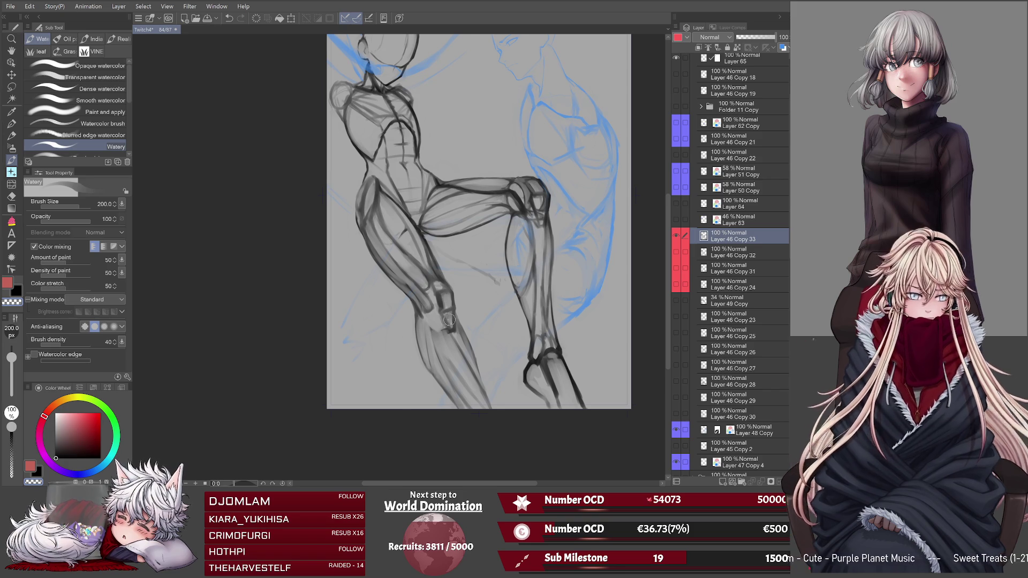
# Draw black lines down the lower leg, flip the canvas to check it, and shrink the brush to 150.
pyautogui.press('x')
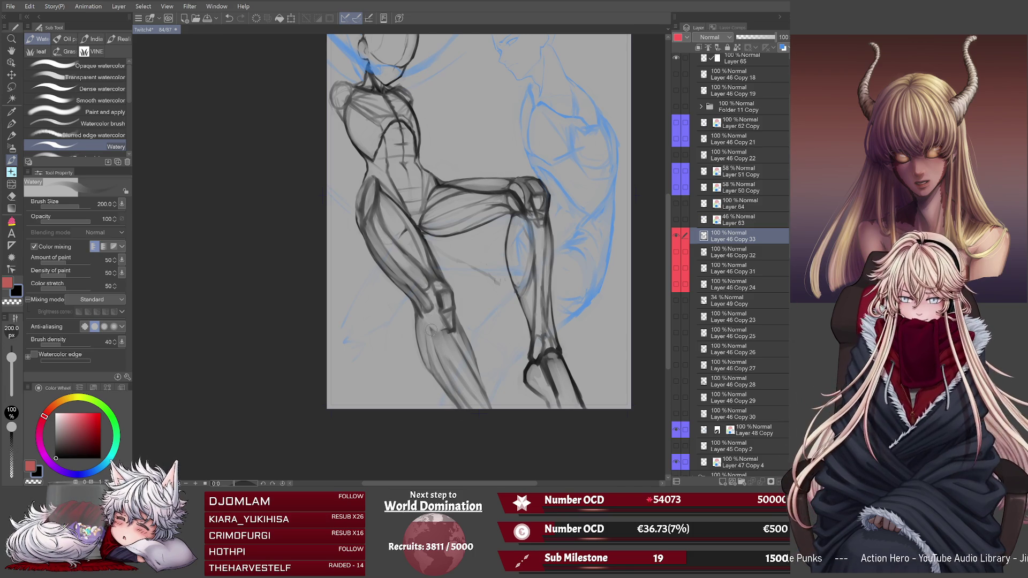
pyautogui.moveTo(431, 329); pyautogui.dragTo(470, 408)
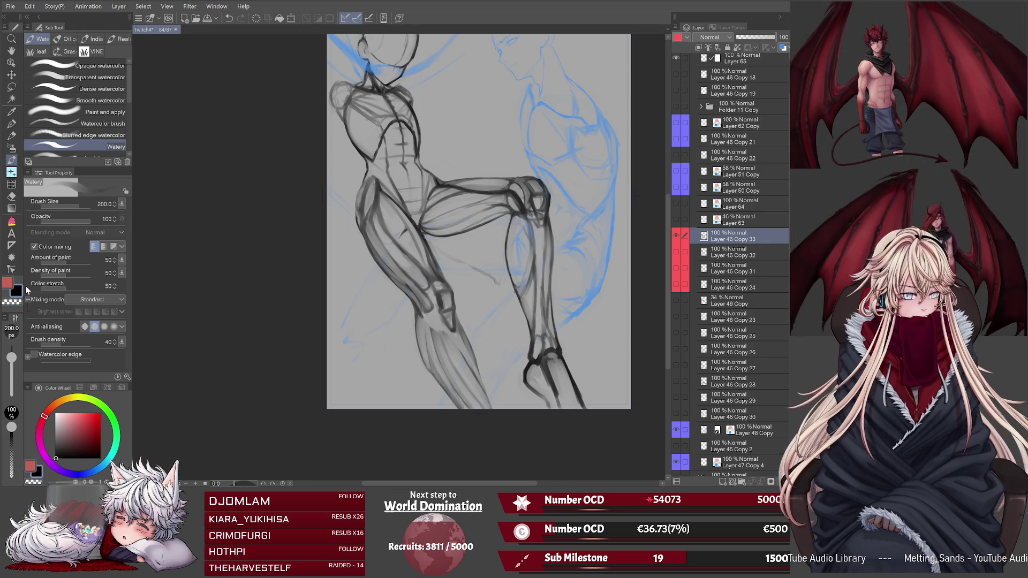
pyautogui.press('h')
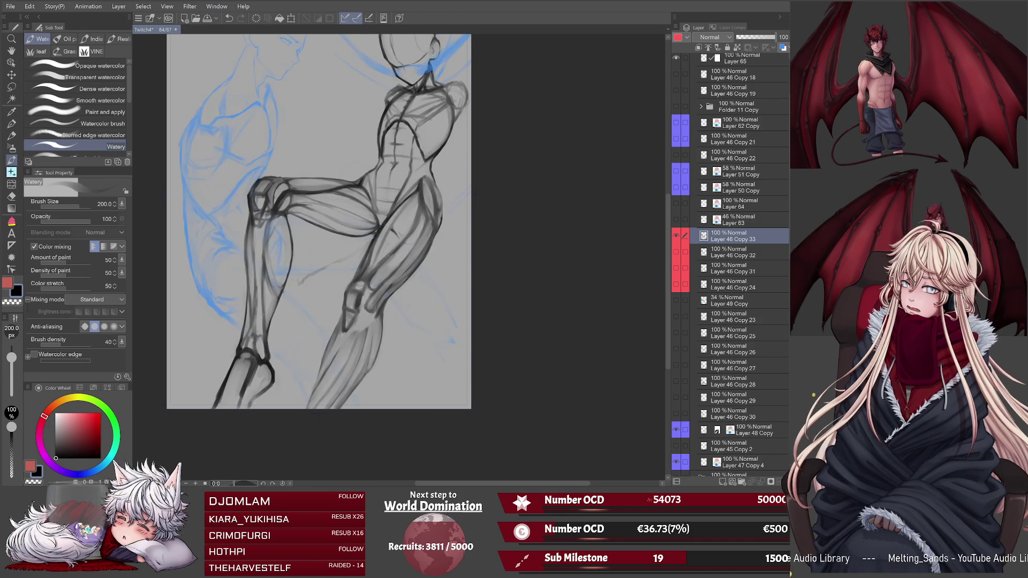
pyautogui.press('[')
pyautogui.press('[')
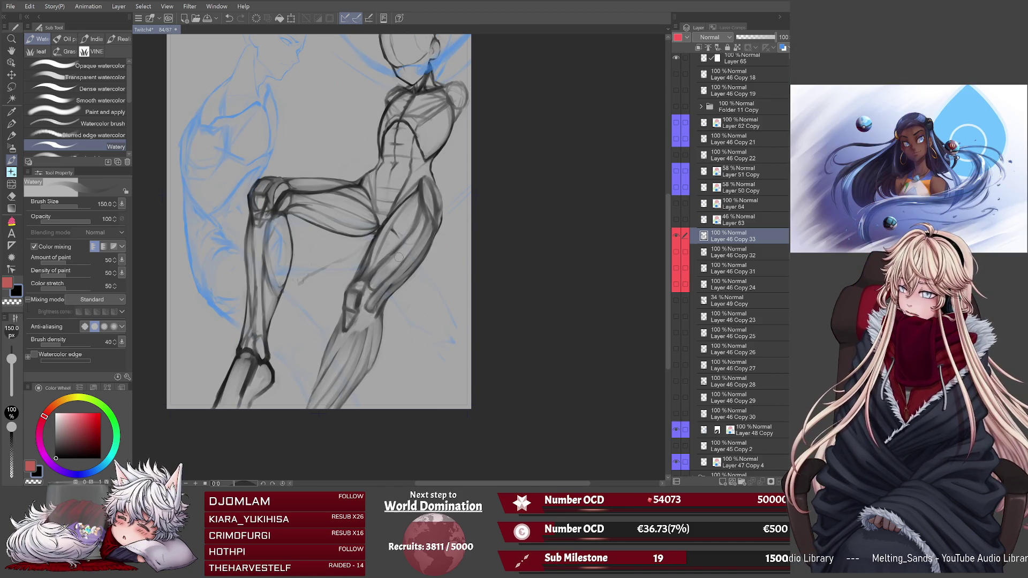